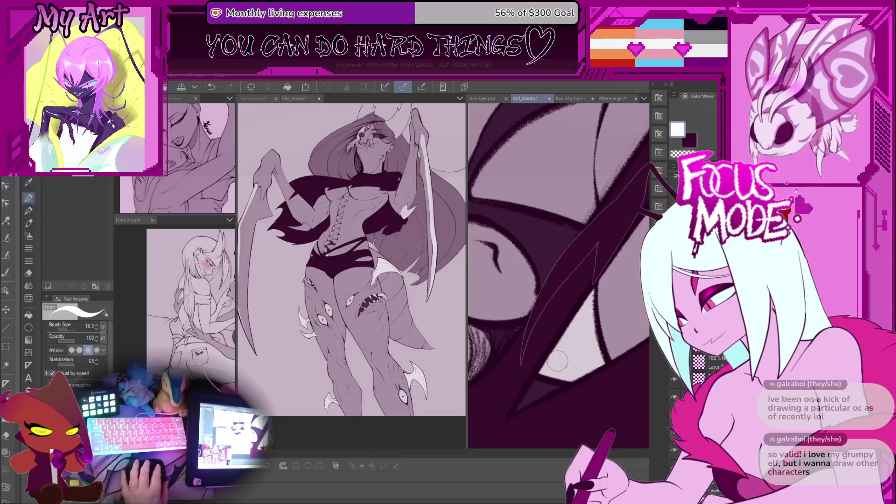
- Zoom the right sub-view onto the eye and lasso-fill a dark shadow shape along its edge beside the spike
scroll(557, 361, "down", 2)
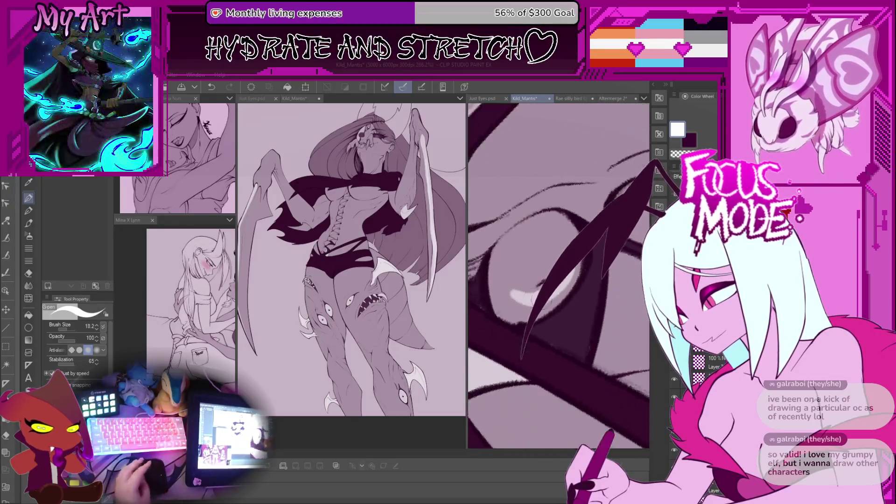
scroll(540, 283, "up", 3)
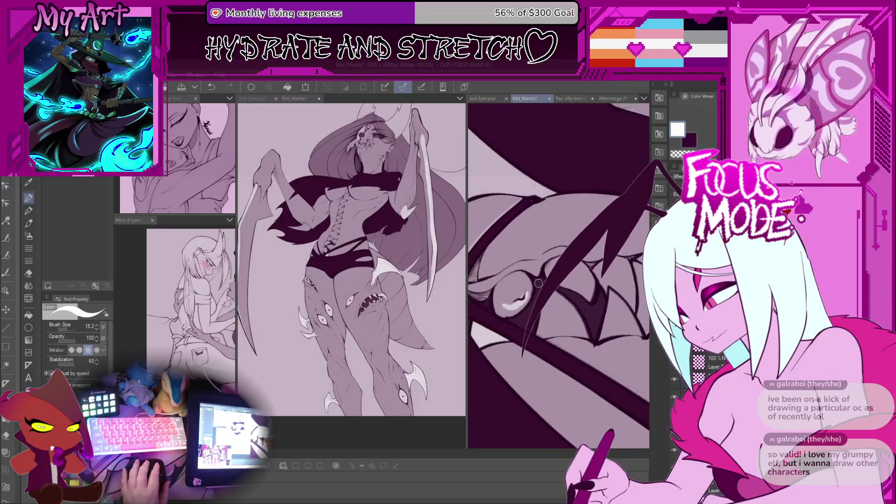
scroll(531, 279, "up", 2)
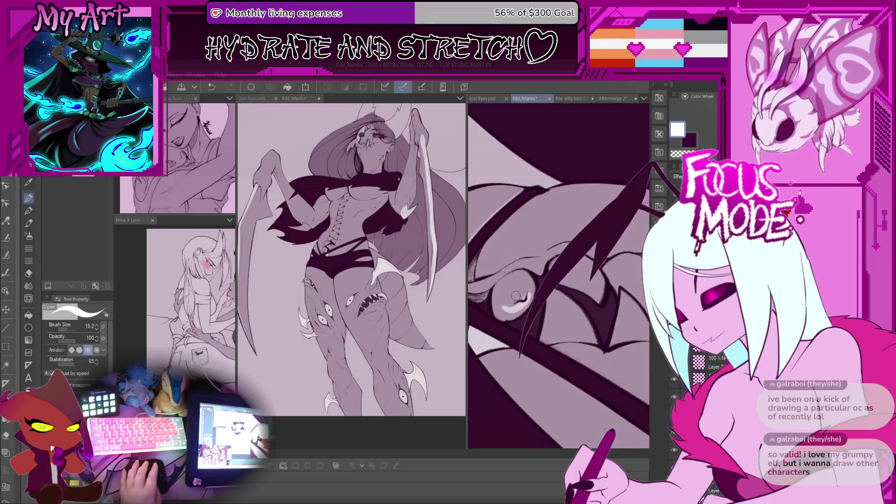
key("u")
mouse_move(518, 298)
left_mouse_down()
mouse_move(607, 322)
mouse_move(486, 295)
mouse_move(485, 317)
mouse_move(517, 330)
mouse_move(487, 291)
mouse_move(487, 261)
mouse_move(504, 271)
left_mouse_up()
scroll(486, 292, "up", 2)
left_click_drag(547, 309, 514, 288)
left_click_drag(565, 299, 495, 327)
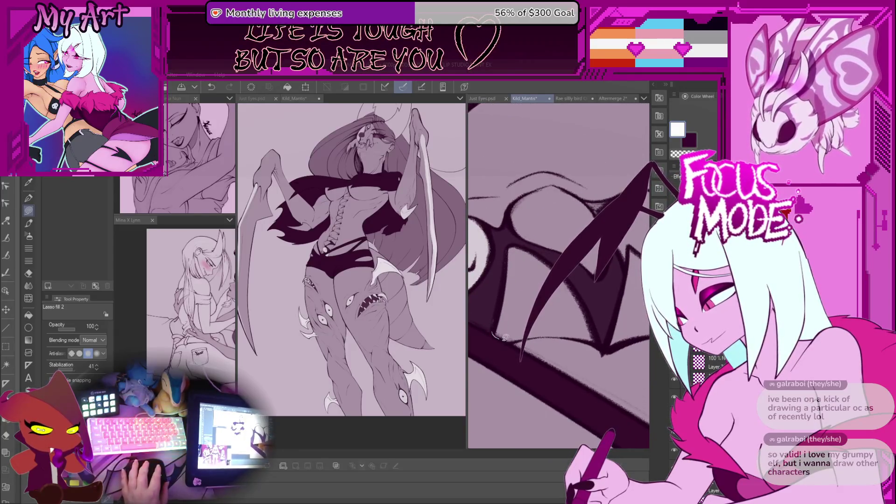
- Lasso-fill the first membrane areas along the stroke's lower edge in the light tone
left_click_drag(591, 341, 594, 319)
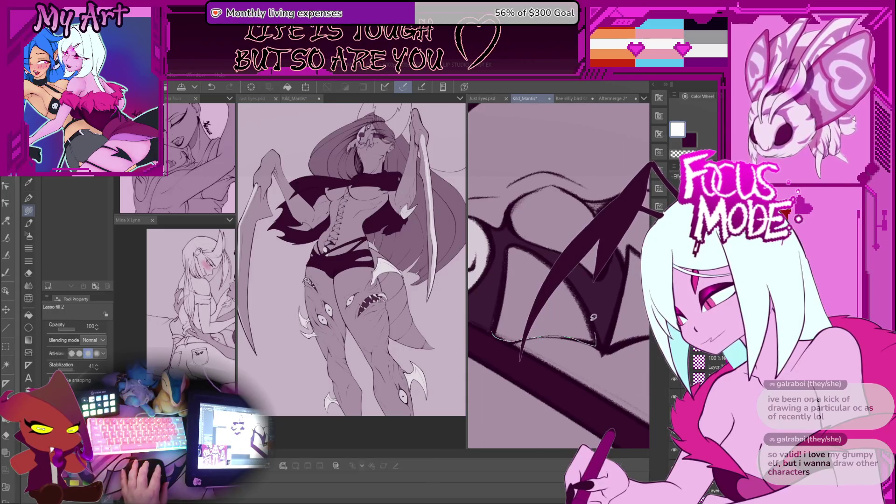
left_click_drag(570, 279, 518, 244)
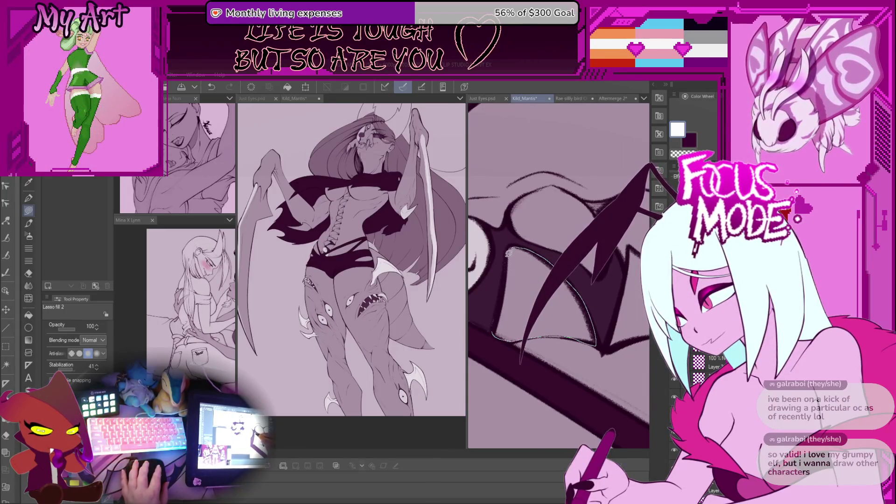
mouse_move(498, 322)
left_mouse_down()
mouse_move(573, 301)
mouse_move(548, 336)
mouse_move(495, 289)
left_mouse_up()
mouse_move(574, 317)
left_mouse_down()
mouse_move(606, 325)
mouse_move(599, 289)
mouse_move(551, 257)
left_mouse_up()
scroll(567, 282, "down", 2)
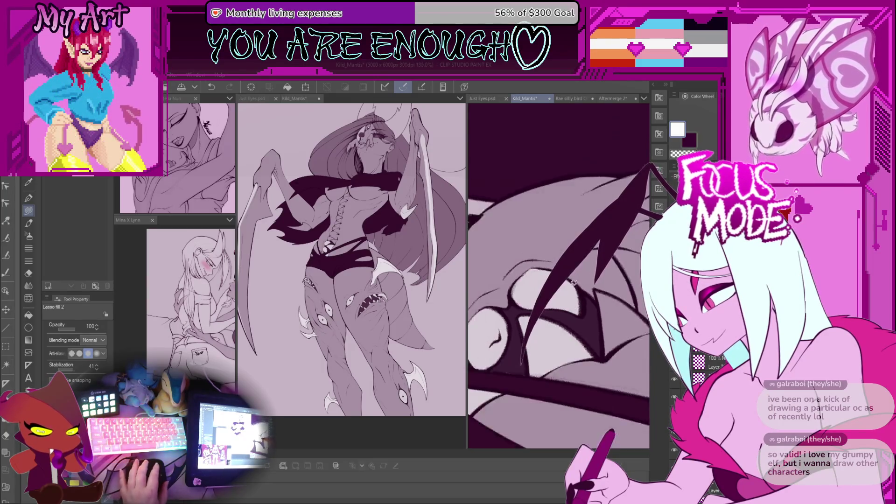
scroll(567, 282, "up", 1)
- Fill further wing membrane shapes down the wing edge light and touch up the spike tip
mouse_move(527, 320)
left_mouse_down()
mouse_move(539, 383)
mouse_move(595, 357)
mouse_move(588, 317)
mouse_move(512, 286)
left_mouse_up()
scroll(513, 287, "up", 2)
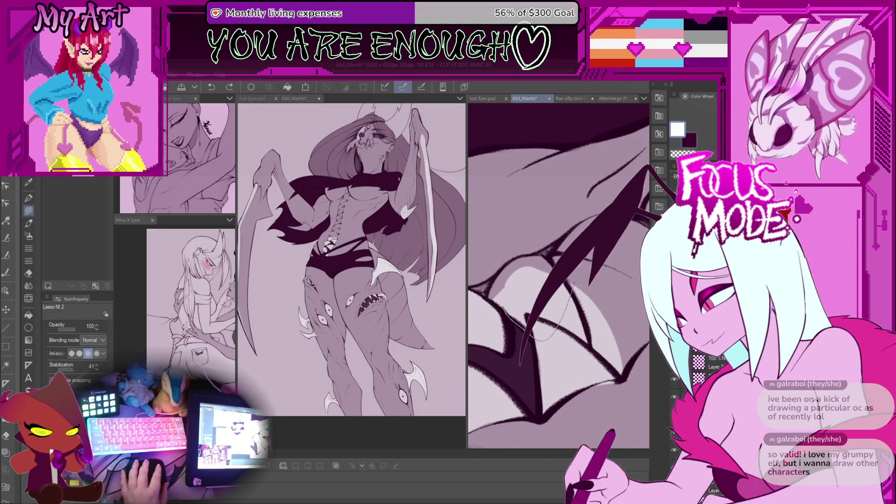
scroll(520, 300, "down", 2)
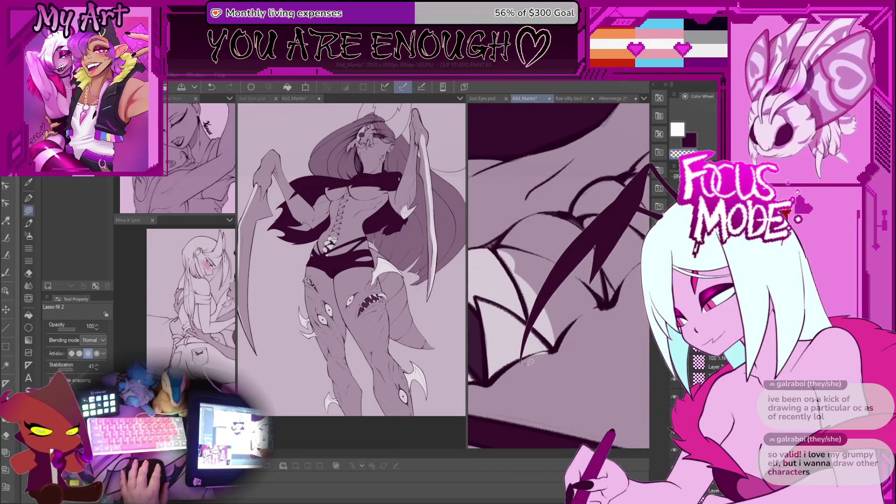
scroll(555, 362, "down", 2)
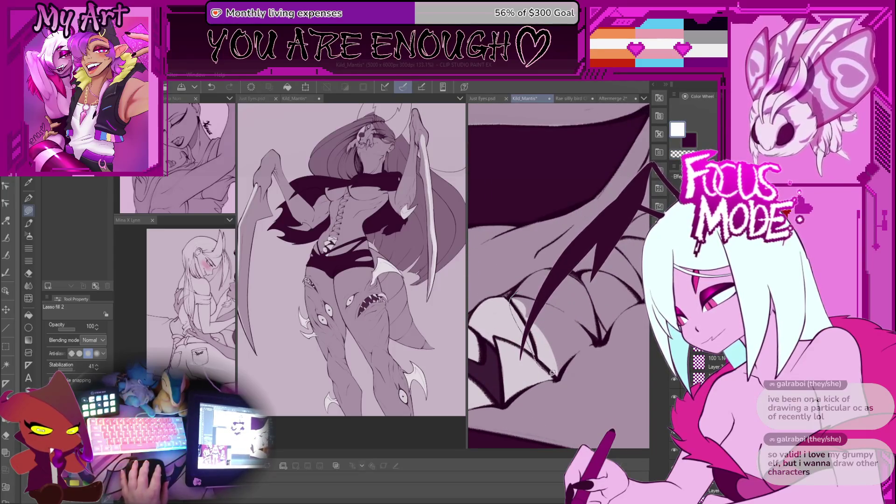
mouse_move(567, 359)
left_mouse_down()
mouse_move(602, 322)
mouse_move(572, 274)
mouse_move(515, 293)
left_mouse_up()
scroll(579, 286, "up", 2)
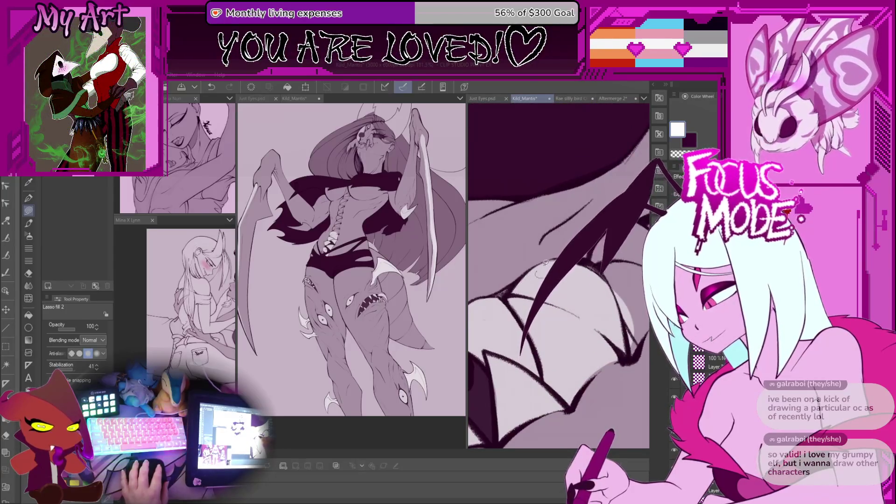
scroll(528, 352, "up", 2)
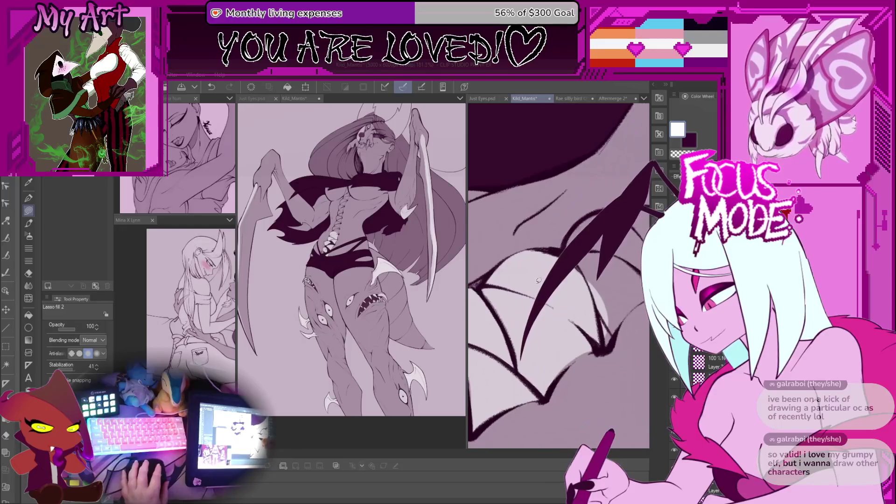
scroll(541, 336, "down", 1)
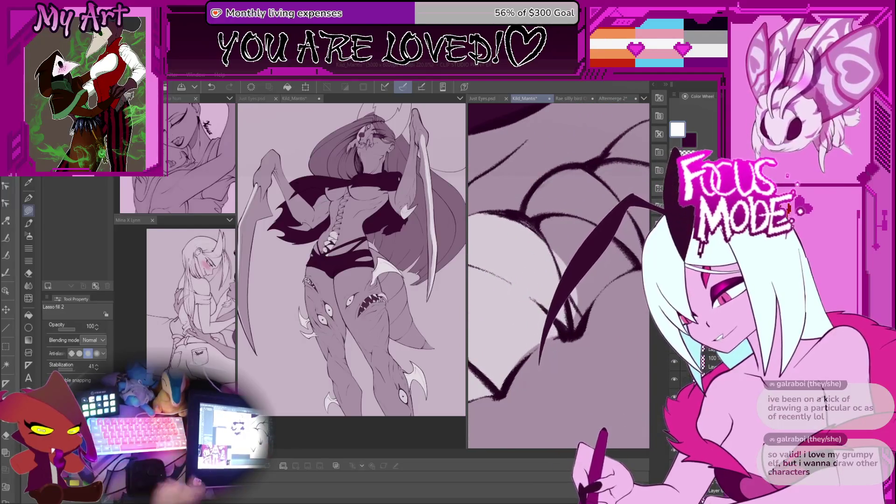
mouse_move(553, 314)
left_mouse_down()
mouse_move(575, 357)
mouse_move(567, 332)
left_mouse_up()
- Frame the wing scallops and lasso-fill the first lower scallops with the light colour
scroll(572, 308, "down", 3)
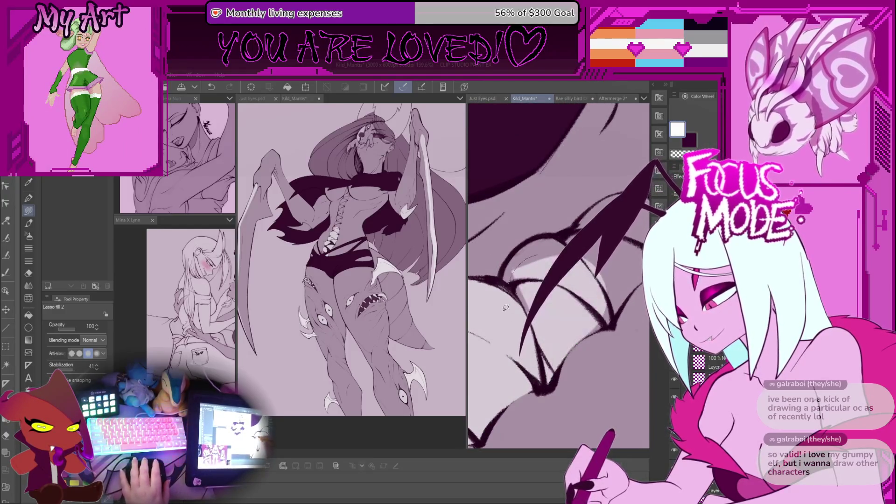
left_click_drag(513, 268, 524, 313)
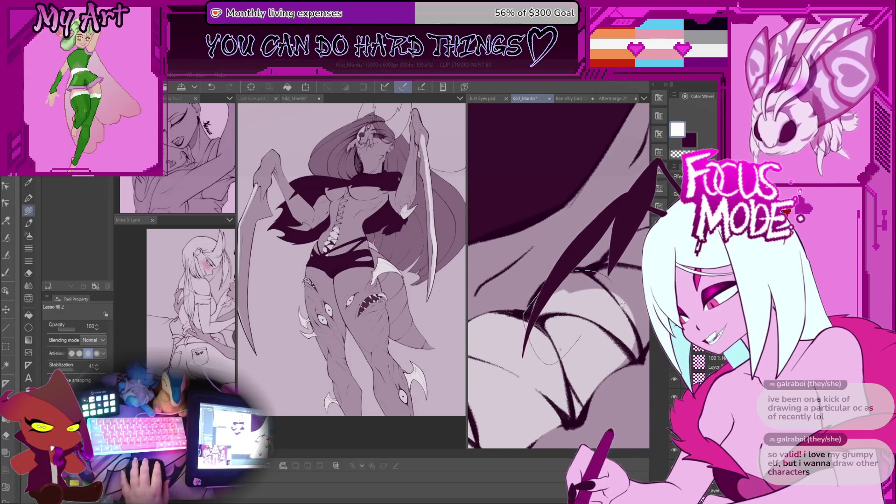
scroll(513, 327, "up", 2)
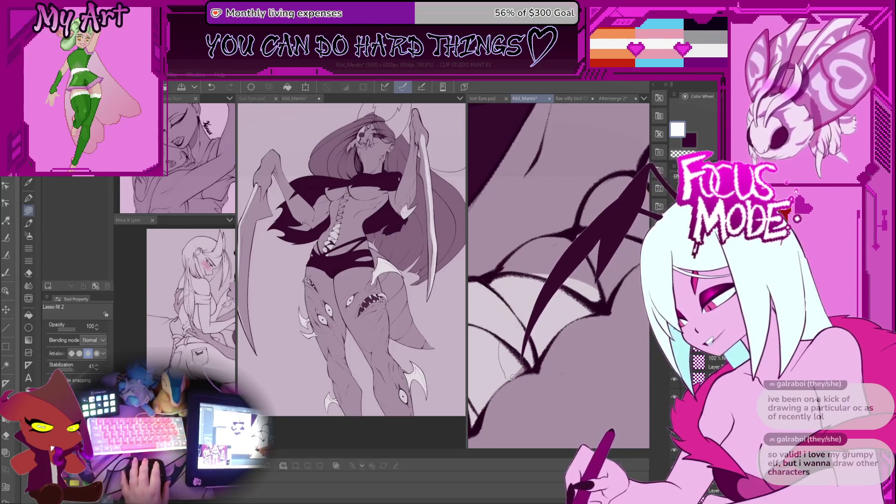
left_click_drag(511, 377, 536, 296)
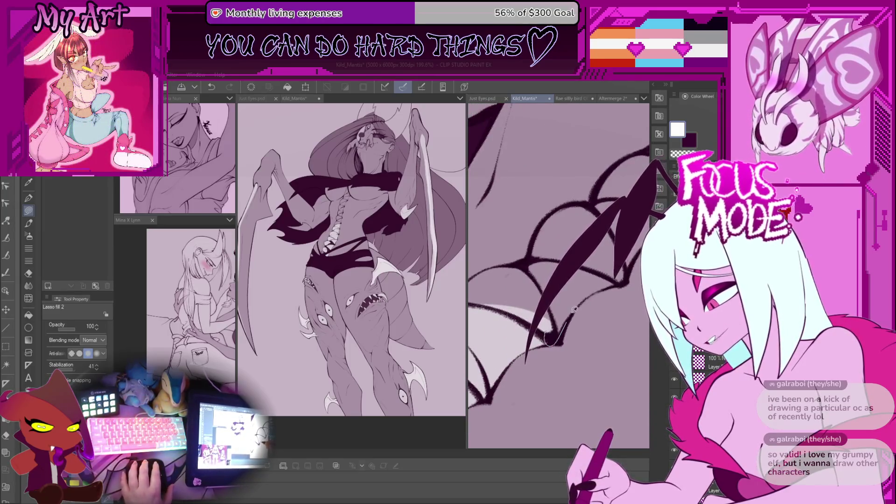
mouse_move(545, 343)
left_mouse_down()
mouse_move(573, 292)
mouse_move(495, 303)
mouse_move(536, 304)
mouse_move(547, 335)
mouse_move(525, 313)
left_mouse_up()
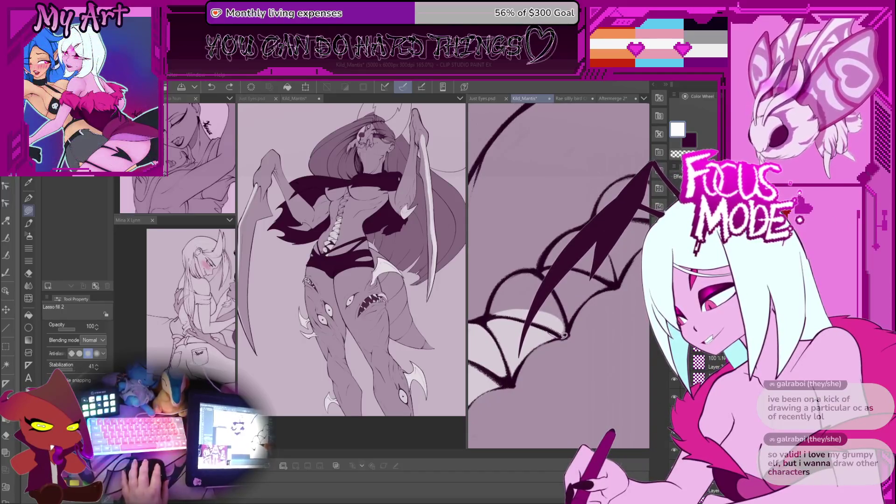
left_click_drag(585, 264, 563, 335)
mouse_move(500, 285)
left_mouse_down()
mouse_move(490, 310)
mouse_move(532, 266)
mouse_move(607, 282)
left_mouse_up()
left_click_drag(585, 330, 490, 317)
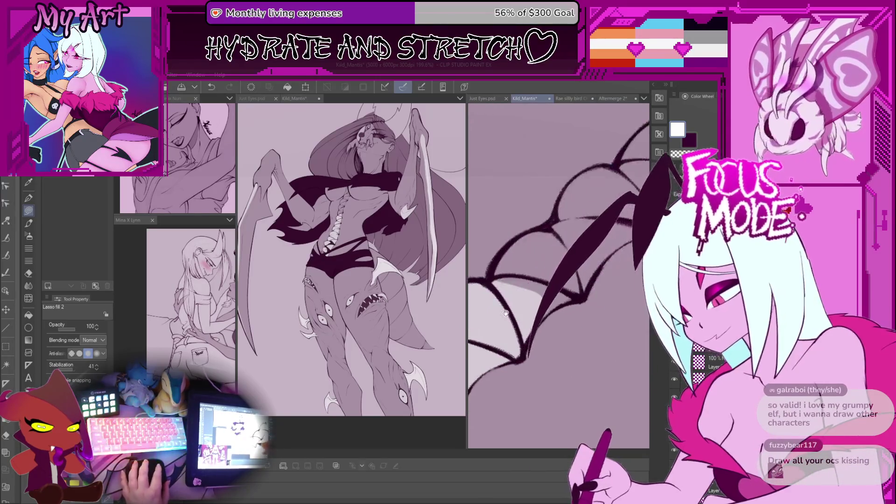
- Rotate the canvas step by step and fill the upper scallops along the wing edge light
key("-")
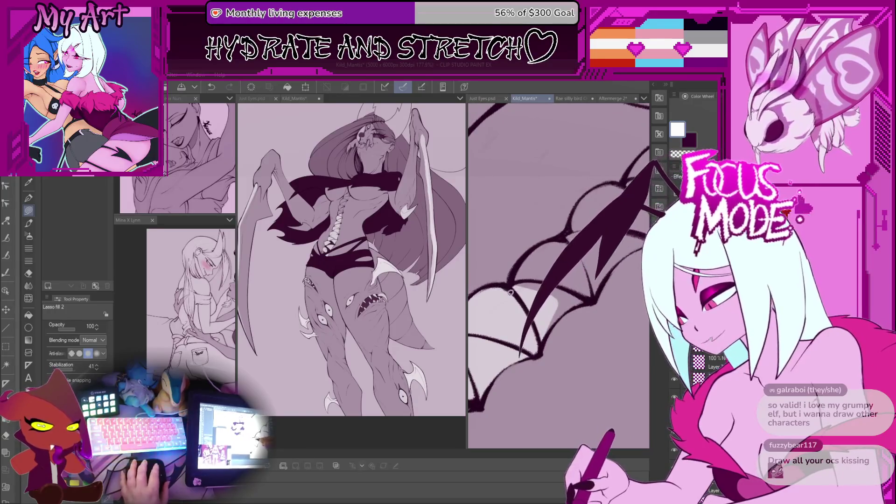
mouse_move(541, 241)
left_mouse_down()
mouse_move(566, 235)
mouse_move(597, 278)
mouse_move(572, 317)
mouse_move(539, 343)
left_mouse_up()
key("-")
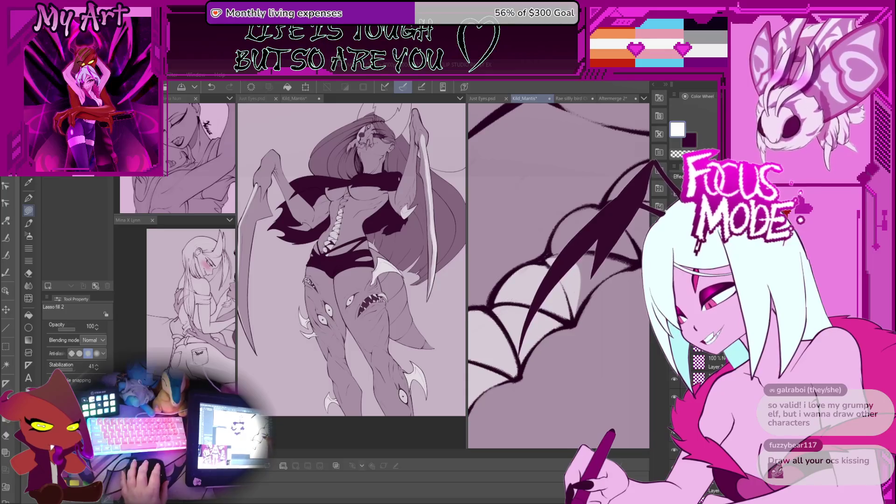
key("-")
key("-")
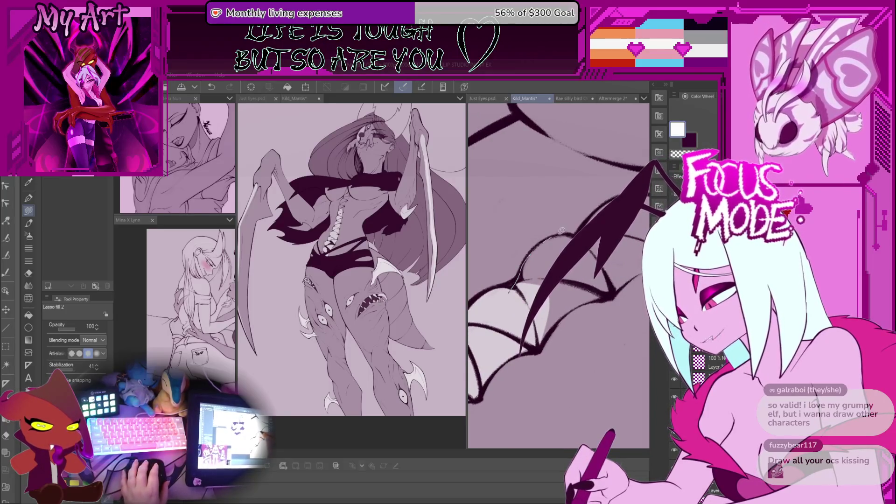
left_click_drag(576, 306, 573, 308)
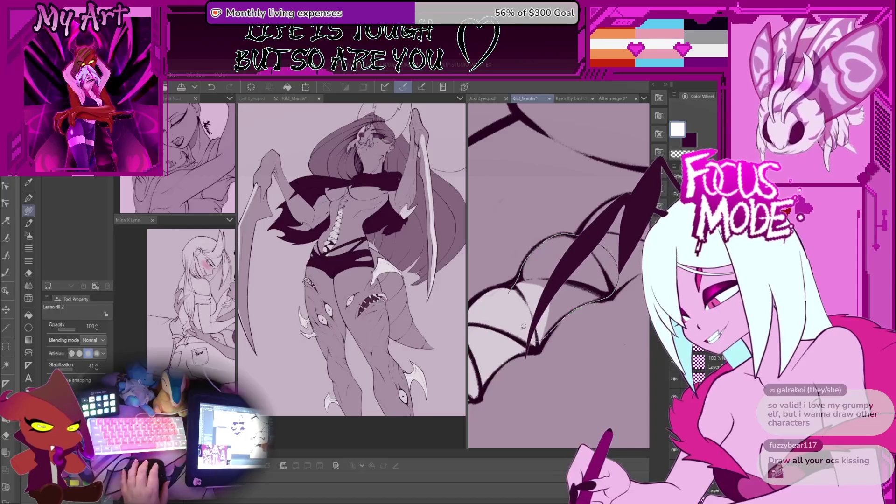
key("-")
key("-")
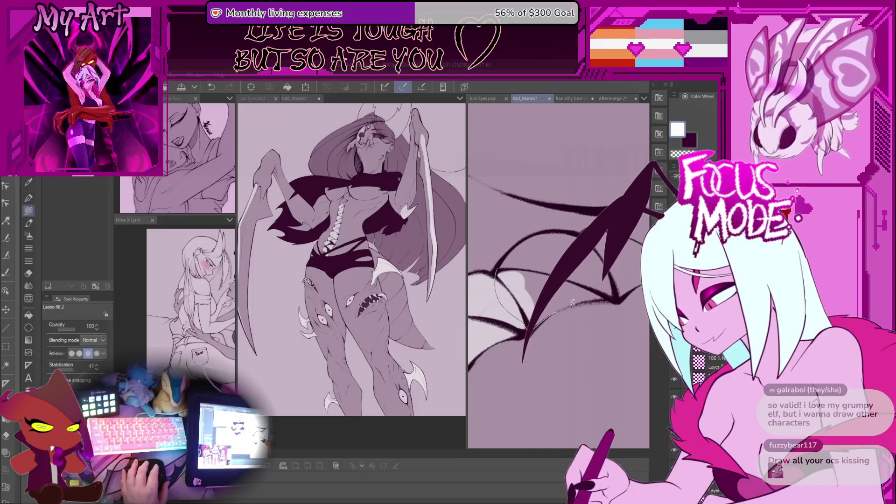
left_click_drag(500, 272, 503, 268)
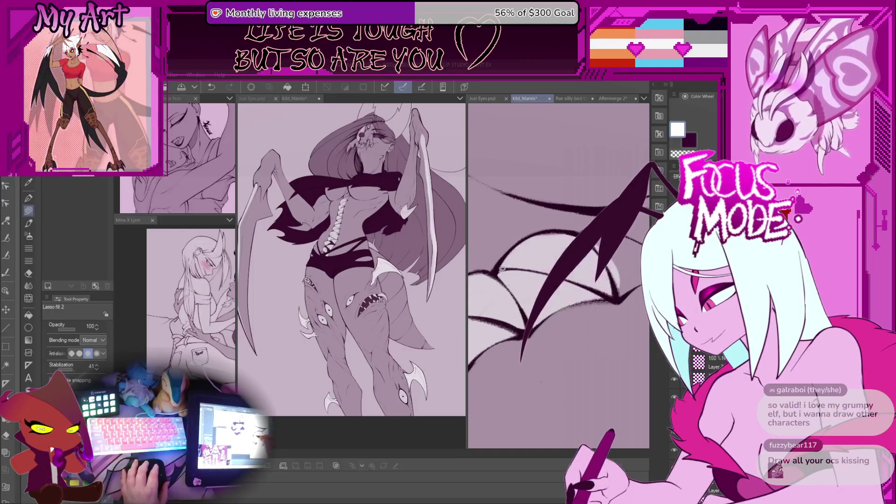
key("-")
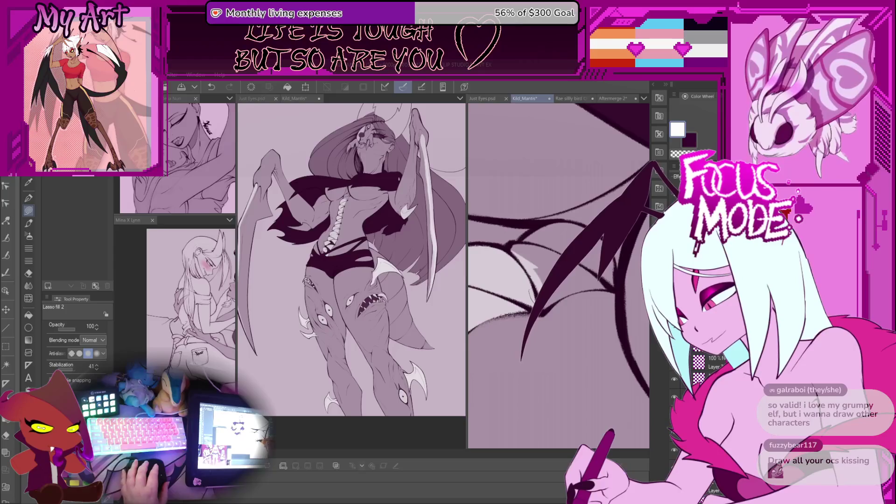
mouse_move(621, 267)
left_mouse_down()
mouse_move(615, 284)
mouse_move(628, 229)
mouse_move(542, 227)
mouse_move(547, 303)
mouse_move(570, 292)
mouse_move(586, 261)
mouse_move(591, 210)
mouse_move(579, 362)
left_mouse_up()
- Zoom the sub view in on the head and pan down along the large fang
scroll(578, 350, "down", 3)
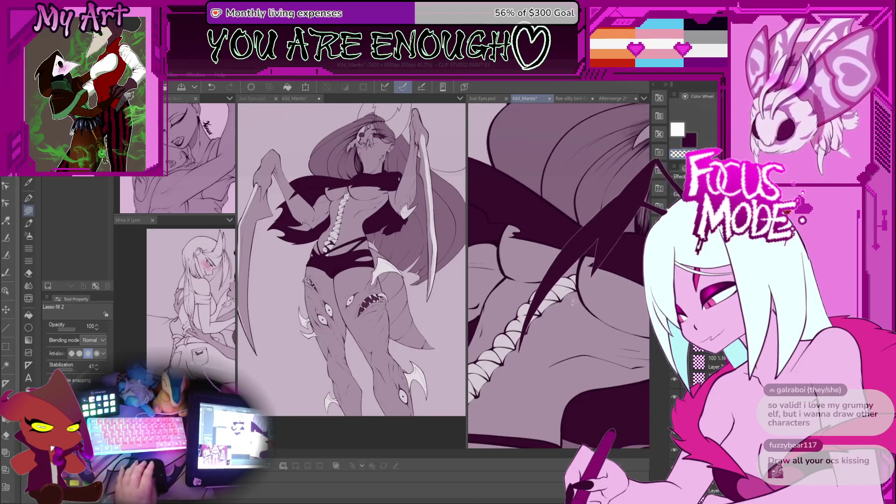
left_click_drag(570, 283, 562, 296)
scroll(562, 298, "up", 3)
scroll(508, 351, "up", 2)
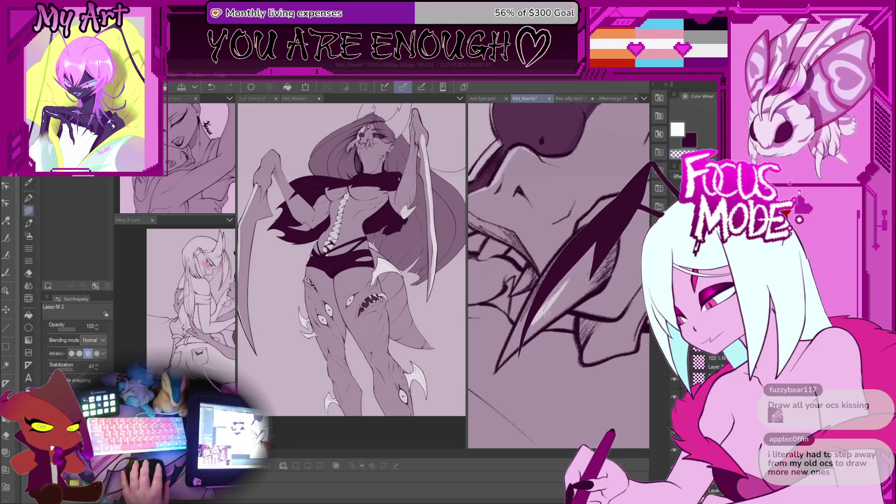
scroll(498, 371, "up", 2)
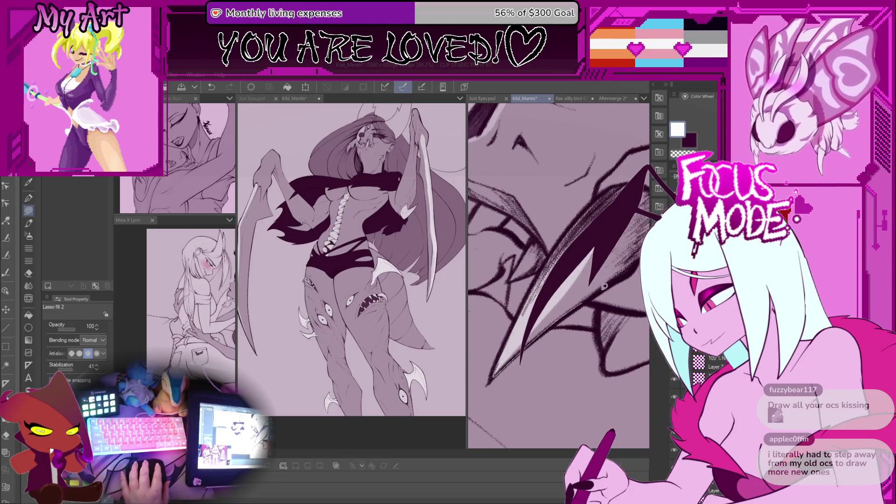
left_click_drag(623, 268, 591, 310)
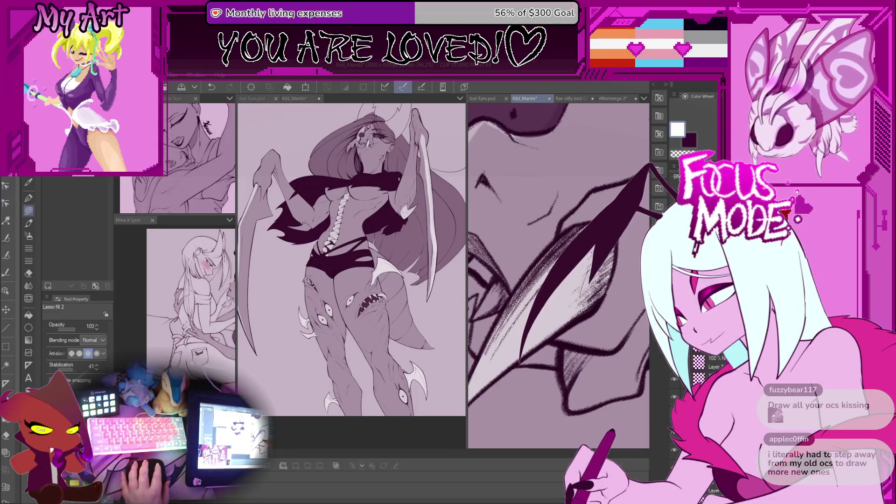
left_click_drag(593, 299, 537, 330)
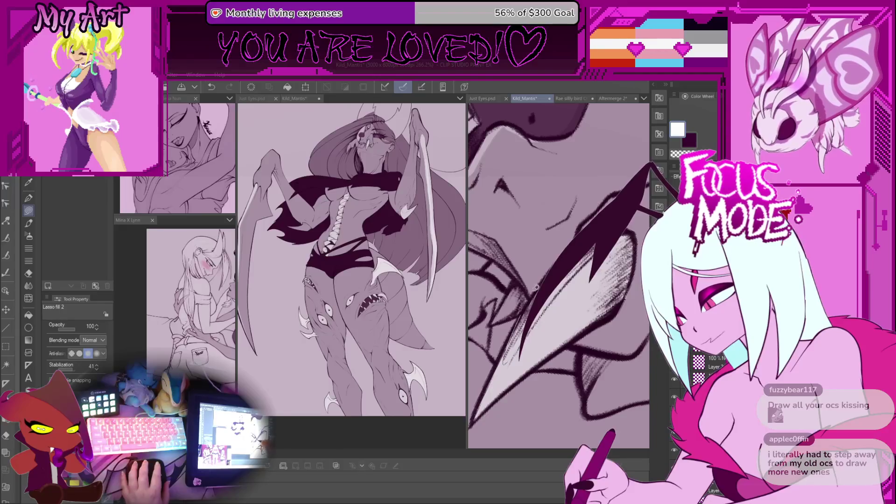
scroll(595, 289, "down", 5)
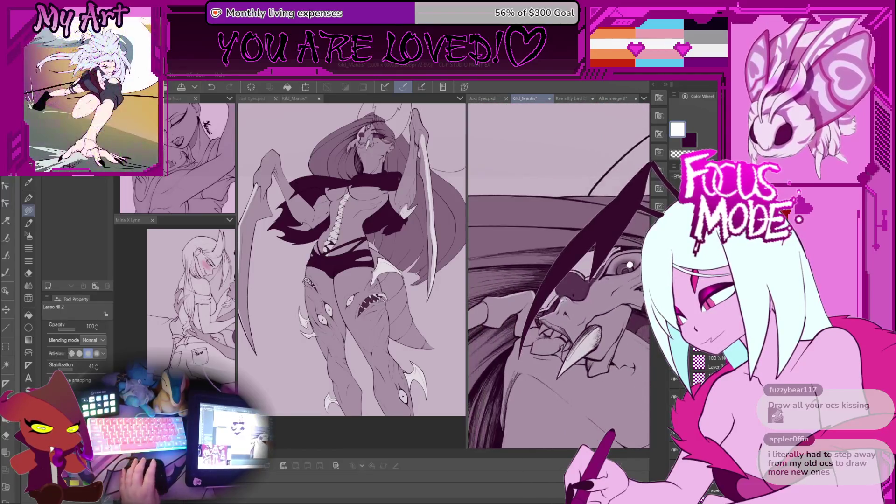
- Fill dark purple shapes along the fang's edge and the first light gap by the hair
scroll(513, 358, "up", 5)
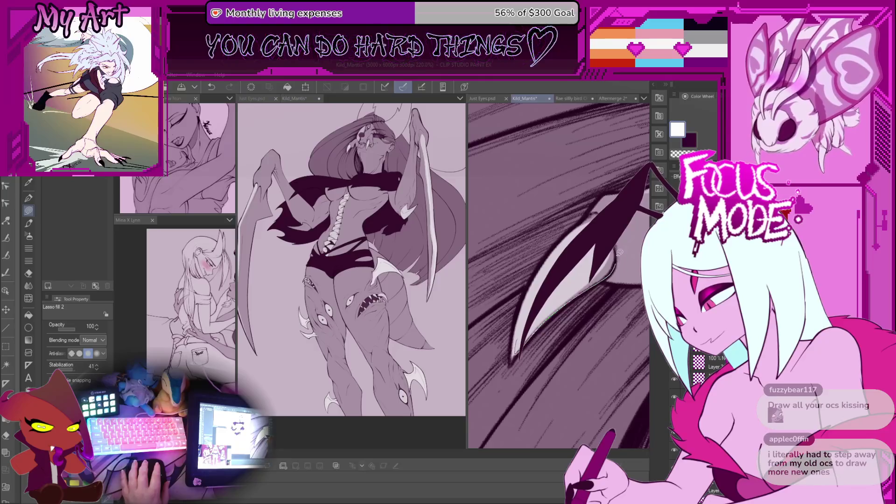
left_click_drag(597, 210, 592, 215)
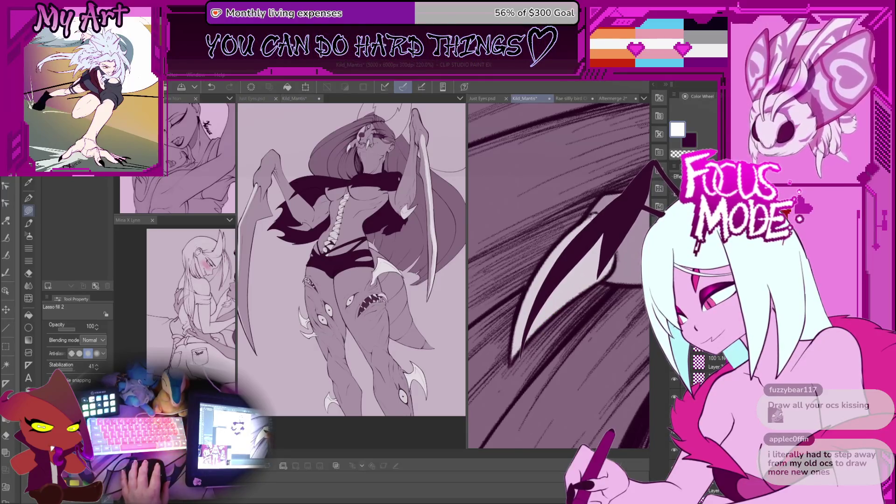
scroll(559, 275, "down", 5)
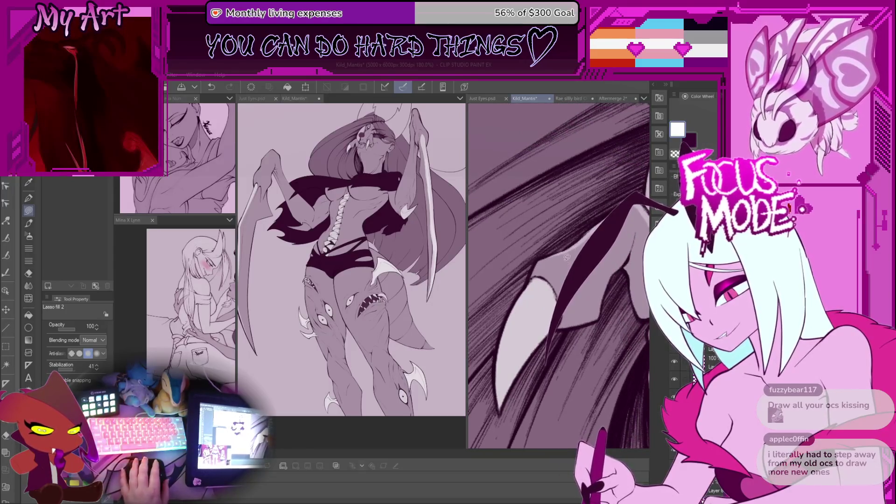
scroll(566, 265, "up", 5)
scroll(566, 264, "up", 1)
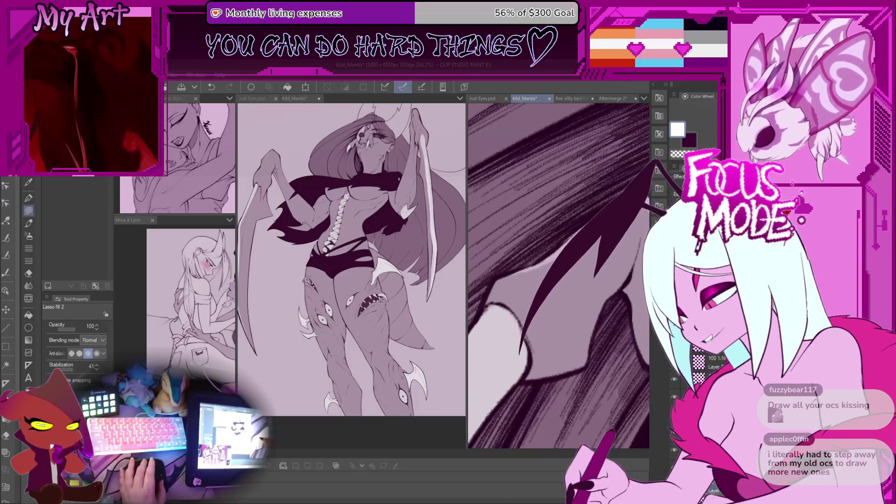
scroll(543, 256, "up", 2)
left_click_drag(533, 282, 496, 289)
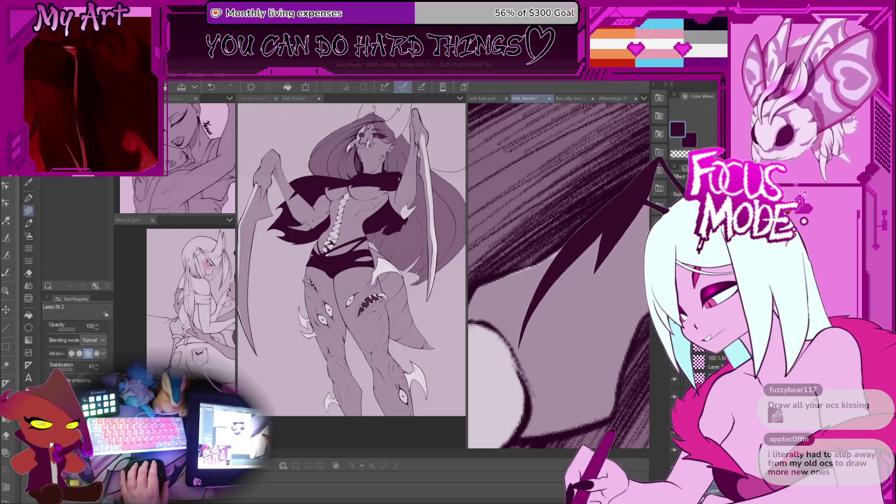
mouse_move(583, 327)
left_mouse_down()
mouse_move(612, 293)
mouse_move(590, 252)
left_mouse_up()
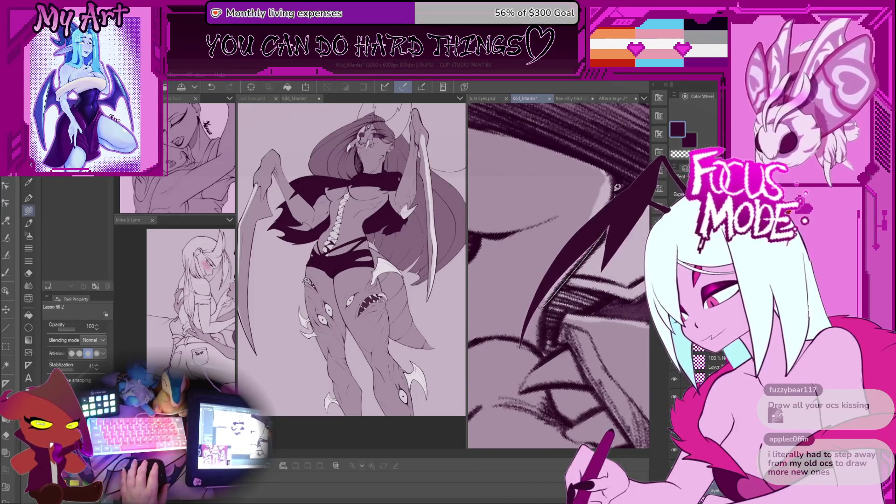
left_click_drag(610, 171, 610, 178)
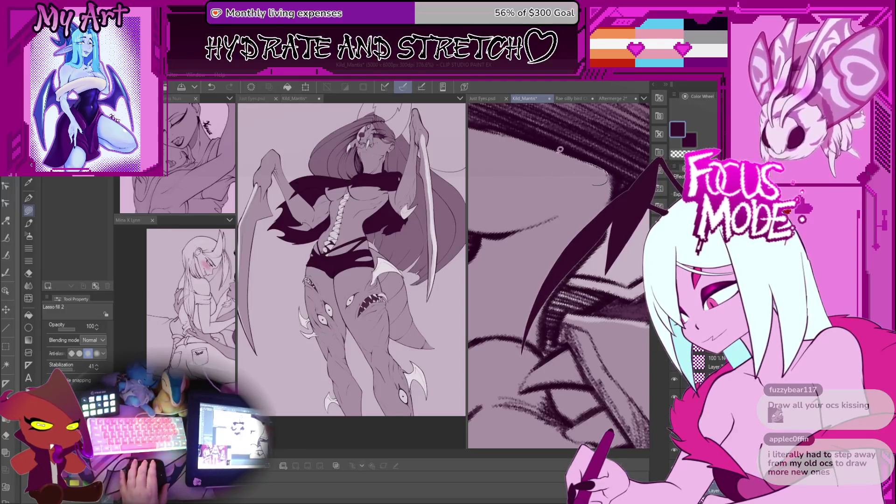
- Trace and fill a closed dark purple shape over the gap along a hair strand
scroll(564, 152, "down", 8)
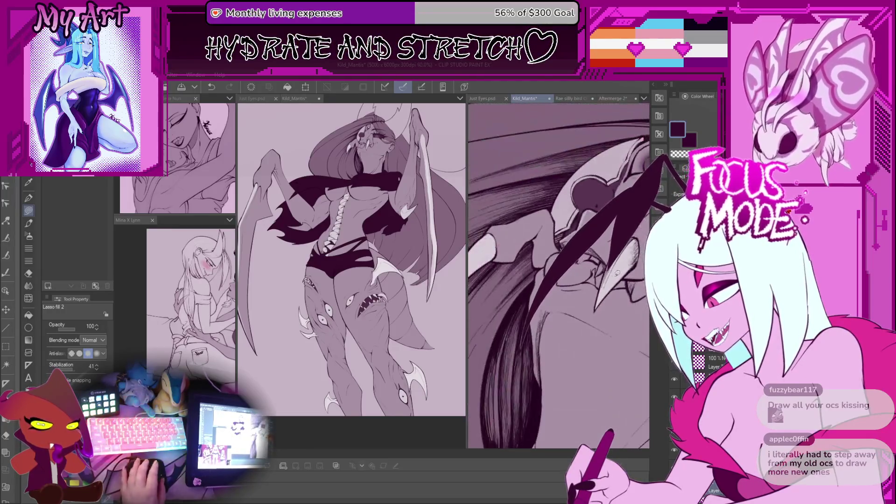
scroll(617, 272, "up", 5)
scroll(613, 279, "up", 5)
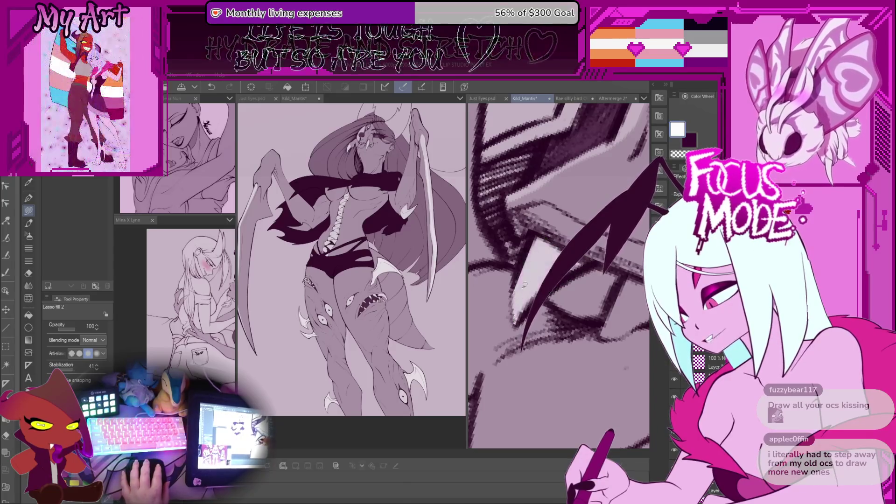
scroll(543, 277, "down", 3)
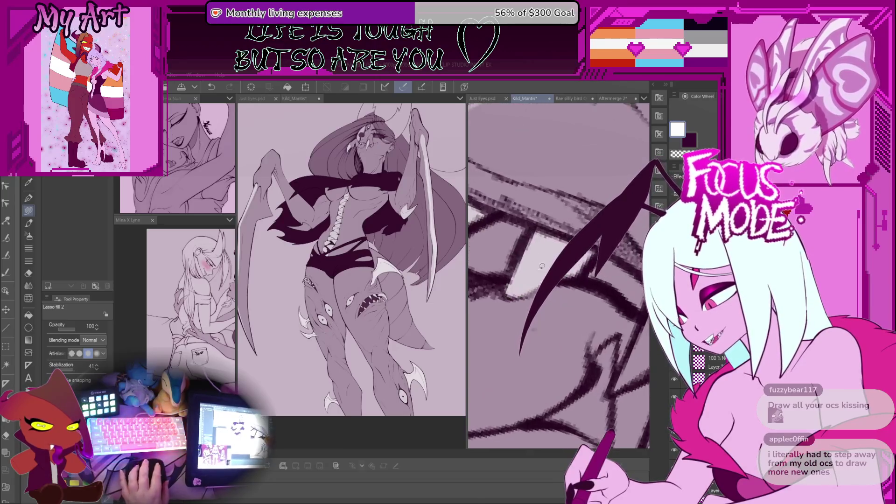
scroll(526, 236, "down", 5)
scroll(550, 341, "up", 3)
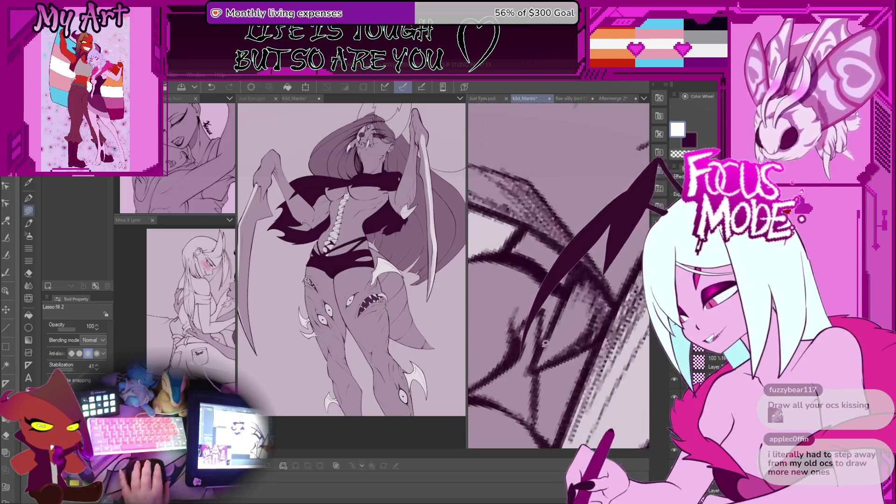
mouse_move(535, 362)
left_mouse_down()
mouse_move(589, 339)
mouse_move(615, 314)
left_mouse_up()
left_click_drag(591, 273, 589, 271)
- Fill another light gap along the strand dark purple, then pan across the face
scroll(550, 299, "down", 2)
left_click_drag(503, 334, 577, 290)
left_click_drag(576, 353, 565, 363)
scroll(583, 327, "down", 4)
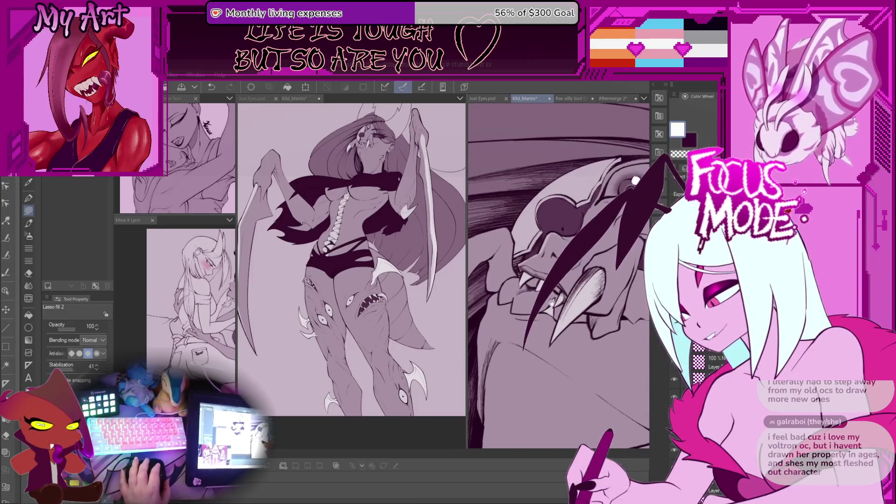
scroll(550, 301, "down", 2)
left_click_drag(595, 296, 611, 317)
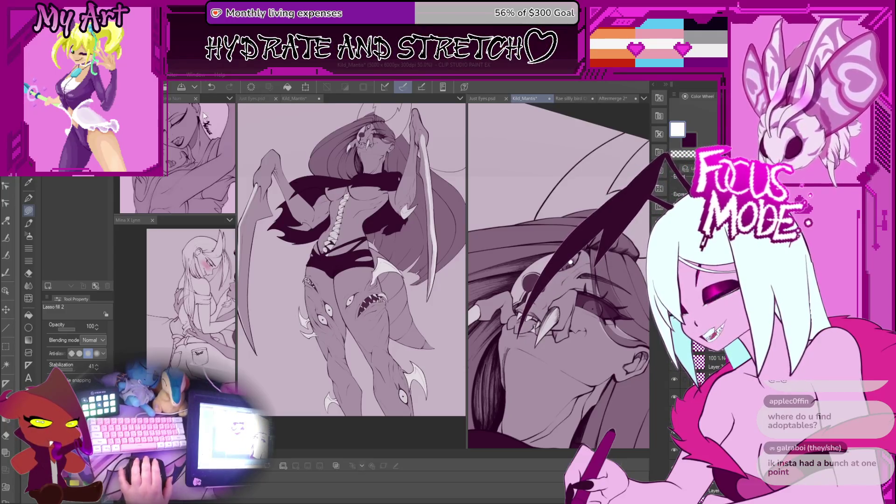
key("ctrl+Tab")
- Widen the second document pane and frame the red-haired gothic girl illustration in it
left_click_drag(466, 129, 335, 129)
scroll(449, 160, "up", 3)
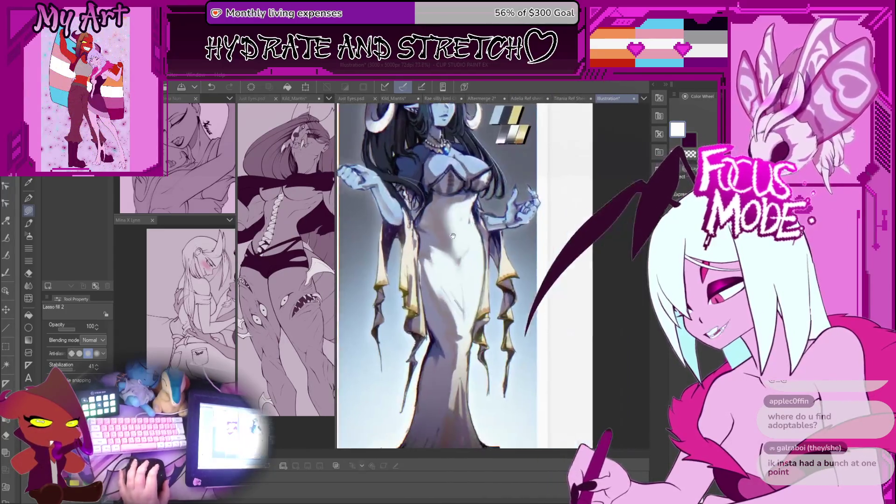
left_click_drag(485, 328, 451, 312)
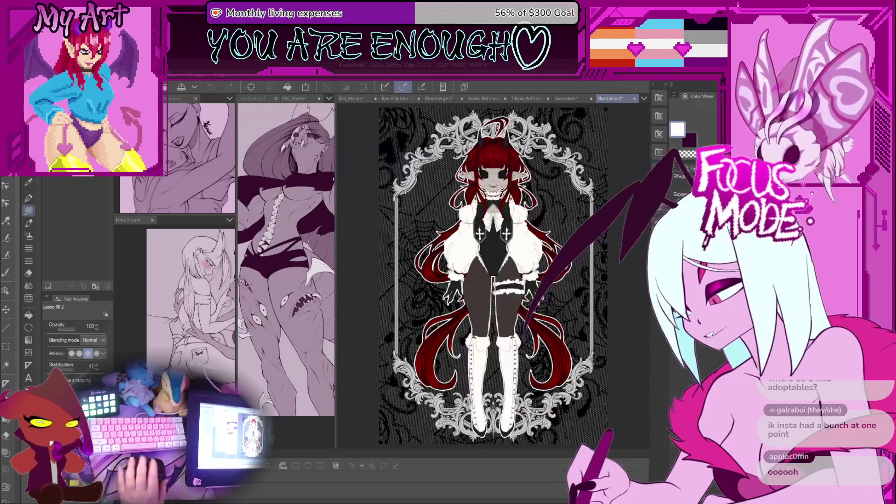
- Close Illustration, Illustration2 and Illustration3, leaving the Titania Ref Sheet showing
scroll(463, 203, "up", 2)
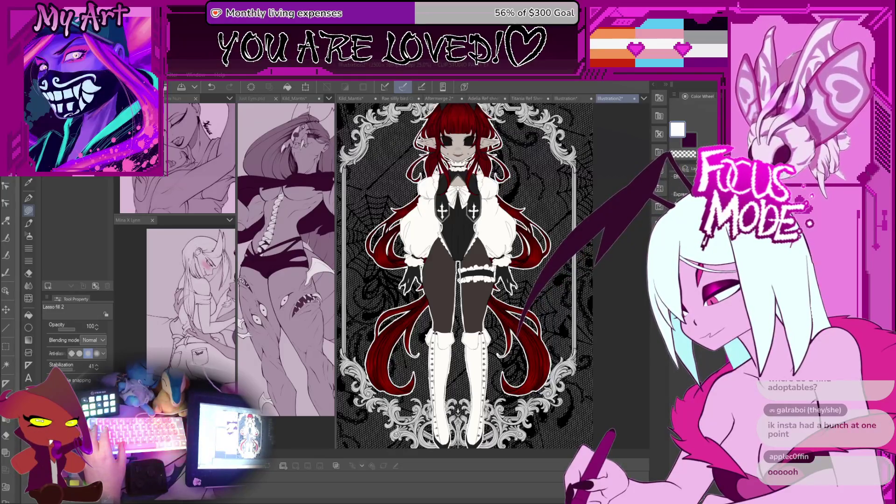
scroll(468, 177, "up", 3)
scroll(468, 177, "up", 3)
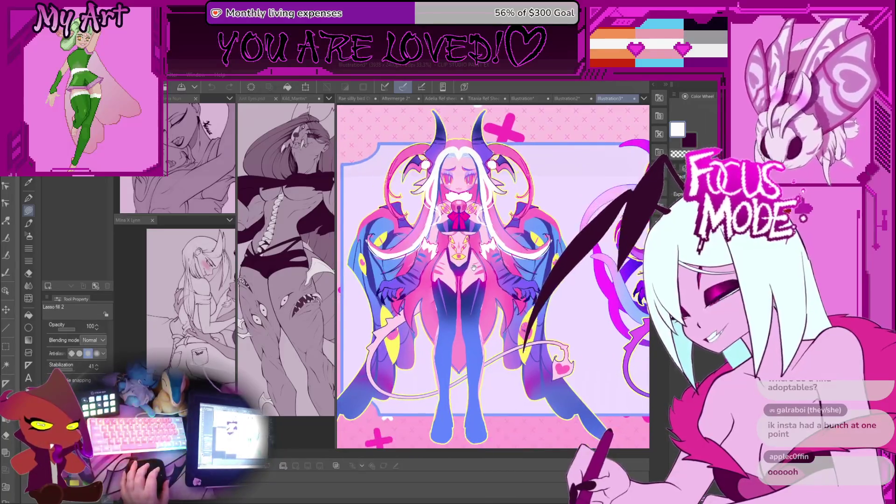
left_click_drag(473, 266, 474, 261)
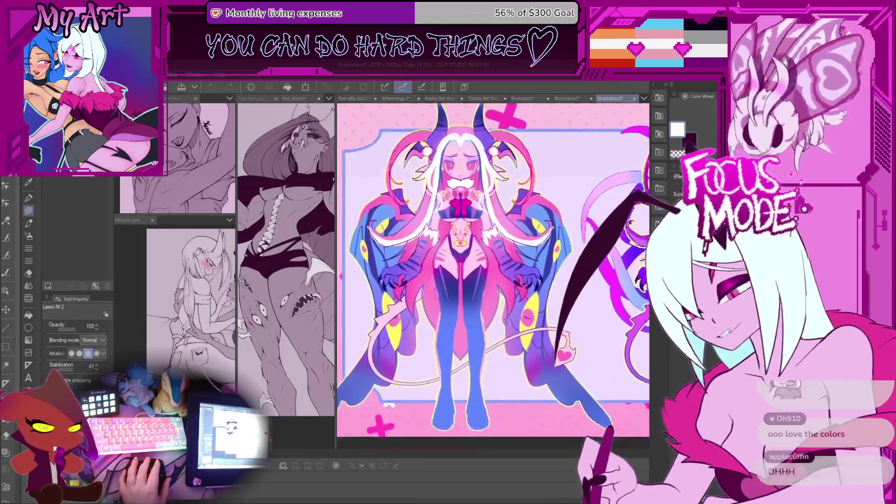
left_click(559, 98)
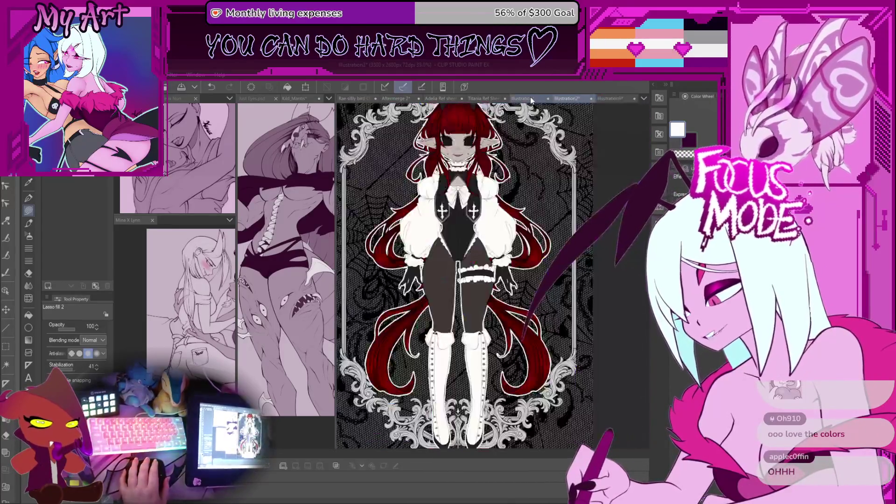
left_click(529, 98)
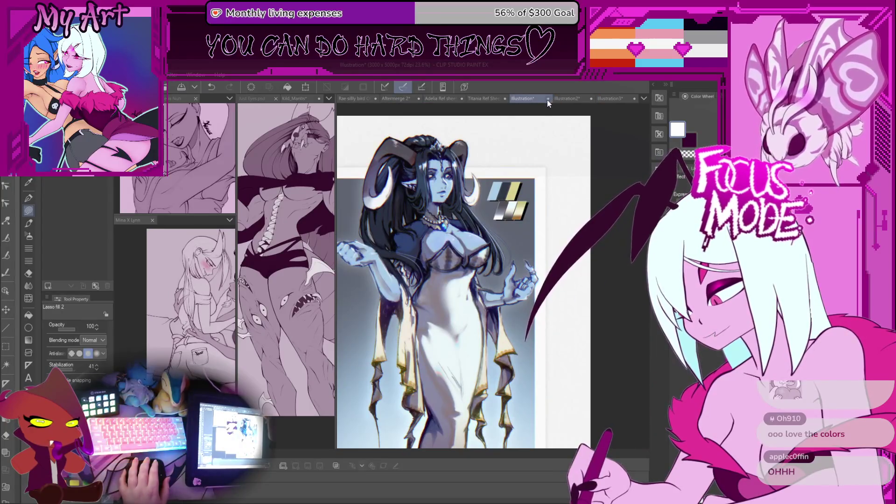
key("ctrl+w")
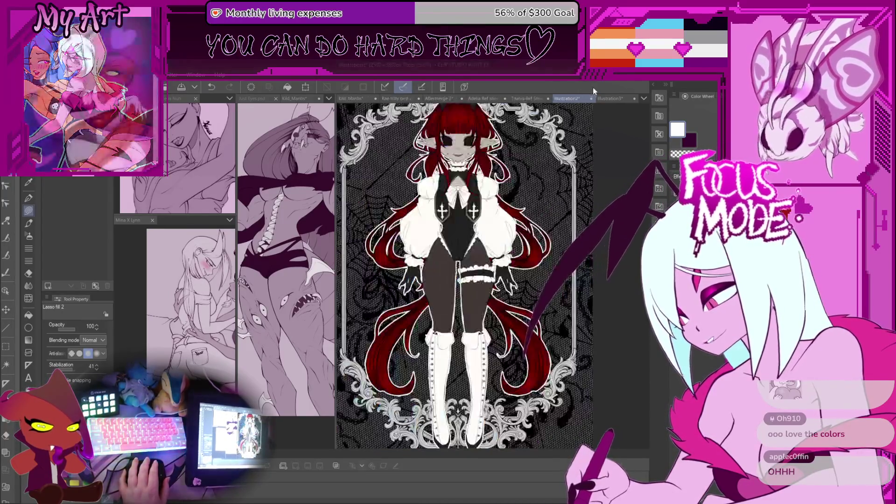
left_click(591, 98)
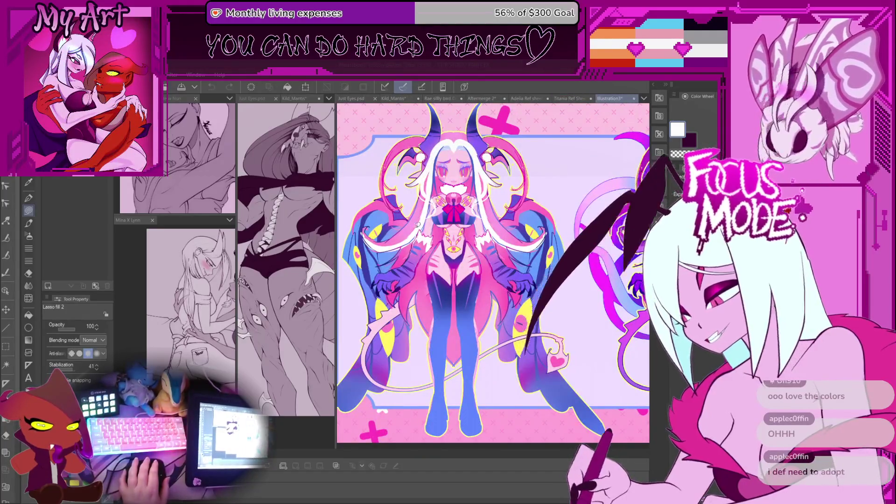
key("ctrl+w")
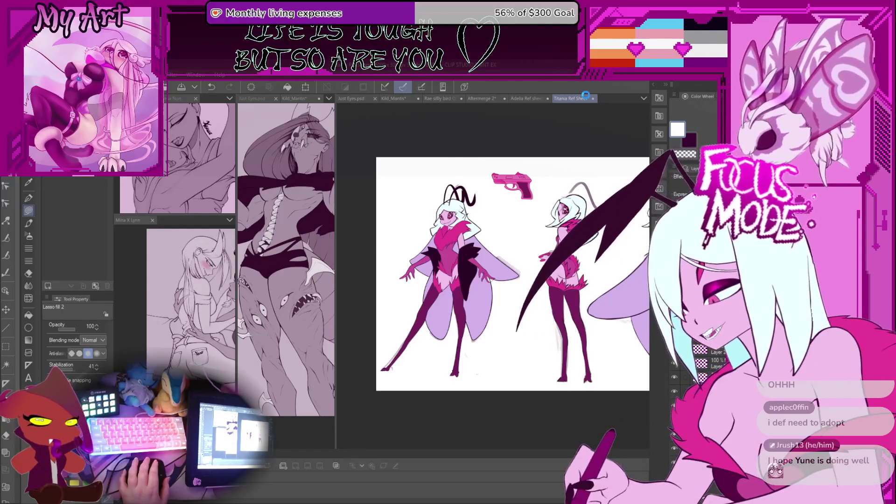
- Open the Character Refs lineup, widen the reference panels and reposition the Mina X Lynn artwork
scroll(584, 99, "down", 1)
scroll(583, 99, "up", 1)
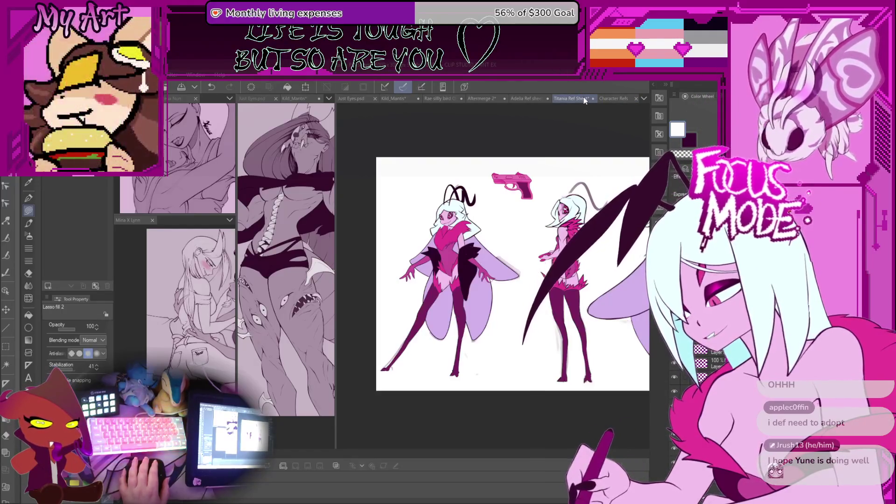
left_click(604, 99)
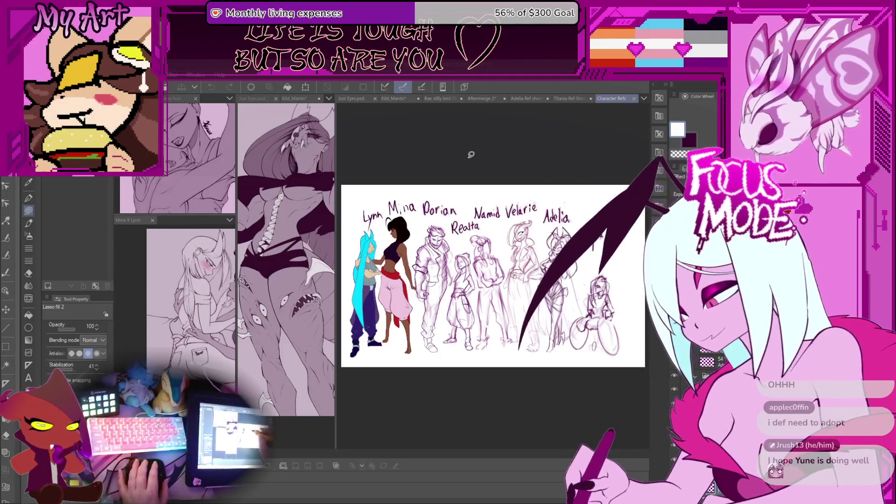
scroll(465, 152, "up", 1)
scroll(529, 290, "up", 3)
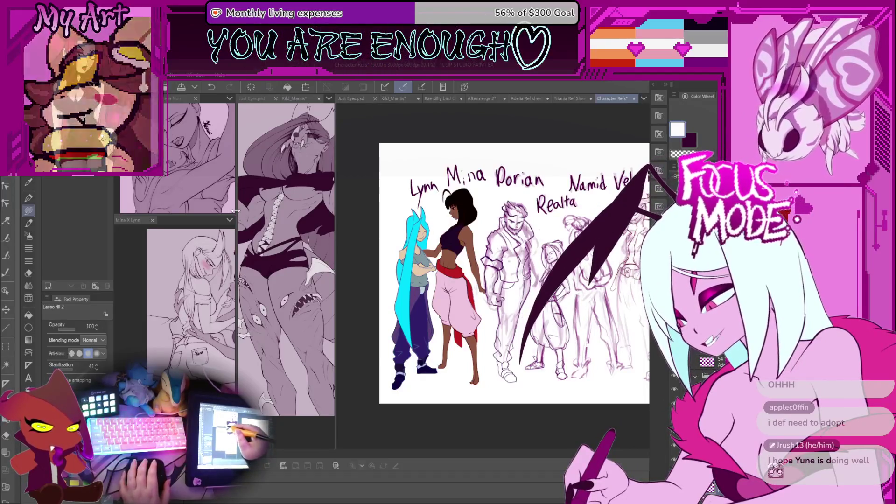
left_click_drag(336, 216, 515, 216)
scroll(447, 288, "up", 5)
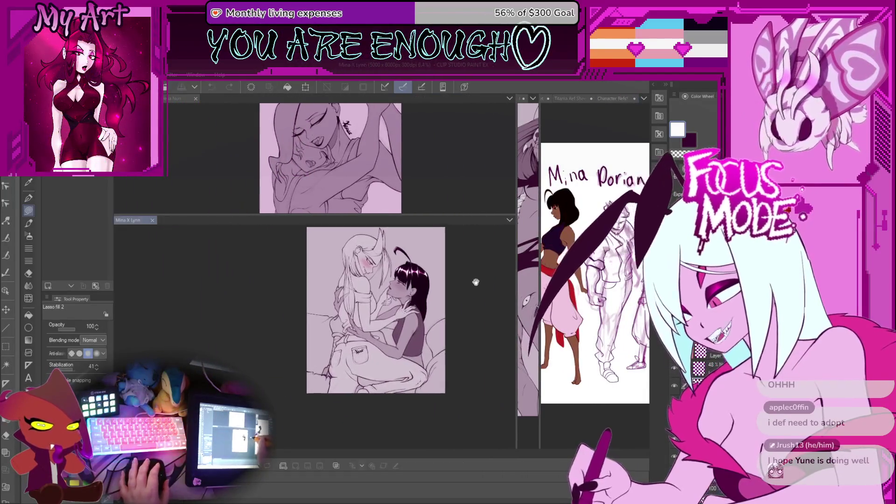
left_click_drag(422, 332, 436, 349)
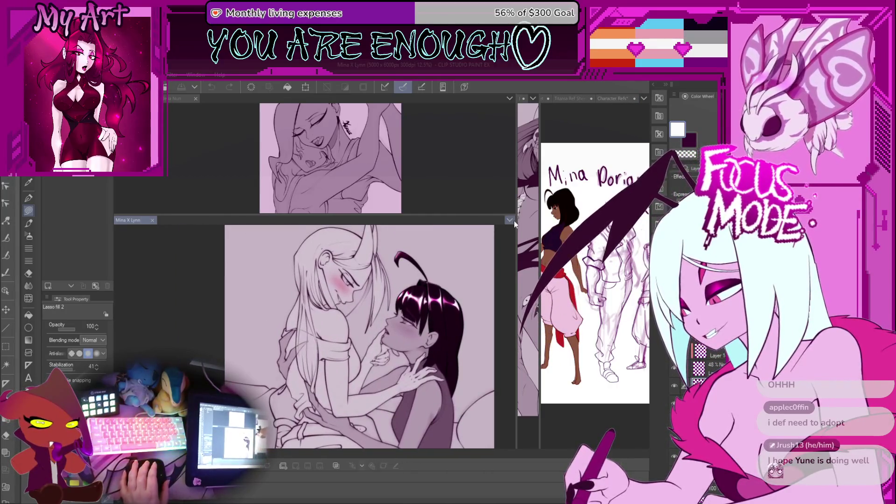
- Pan the lineup to show Namid, Velarie, Adelia and Twyla, then return to Kild_Mantis
left_click_drag(516, 221, 295, 224)
left_click_drag(539, 249, 348, 249)
left_click_drag(560, 280, 359, 287)
scroll(502, 291, "up", 1)
scroll(503, 292, "up", 1)
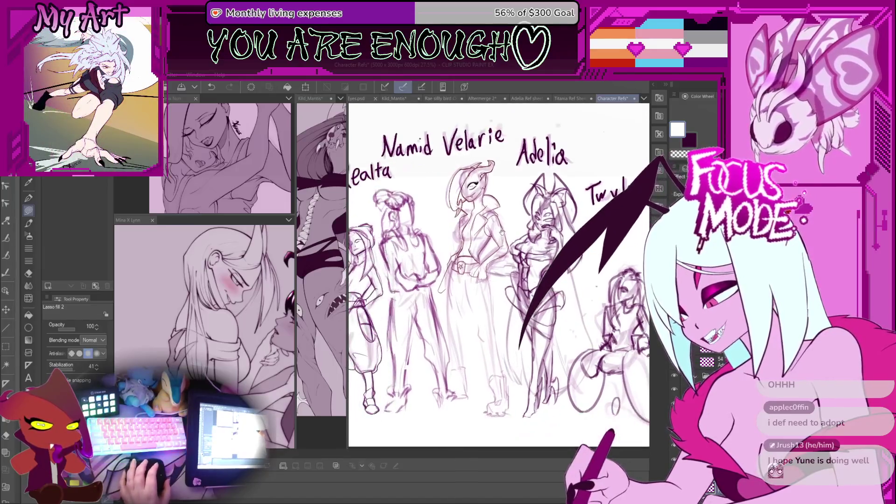
scroll(503, 292, "down", 1)
scroll(535, 214, "down", 1)
scroll(535, 214, "down", 1)
left_click_drag(535, 214, 553, 220)
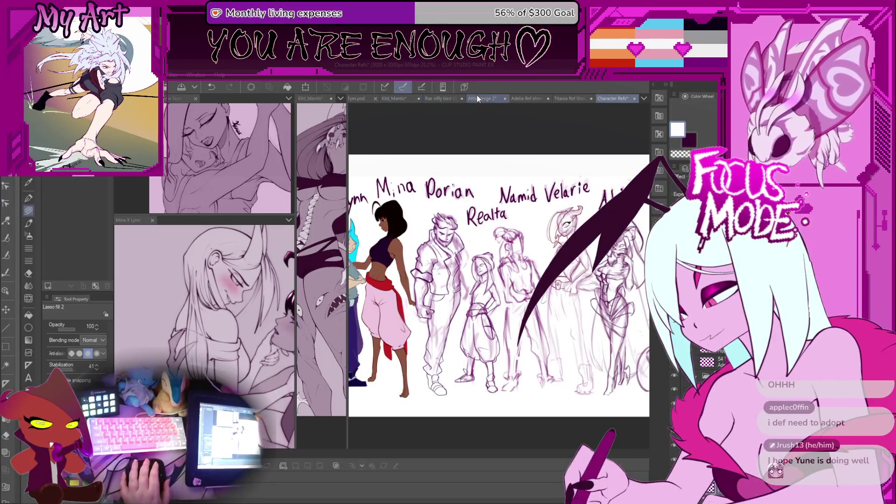
left_click(393, 99)
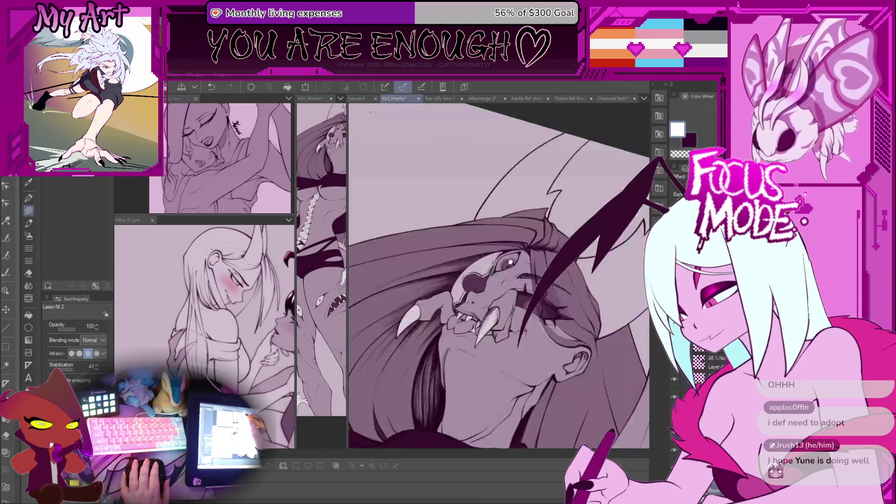
- Widen the left Kild_Mantis view and pan the middle view to show the whole scythe-armed figure
mouse_move(347, 151)
left_mouse_down()
mouse_move(473, 156)
mouse_move(491, 170)
left_mouse_up()
left_click_drag(437, 236, 415, 260)
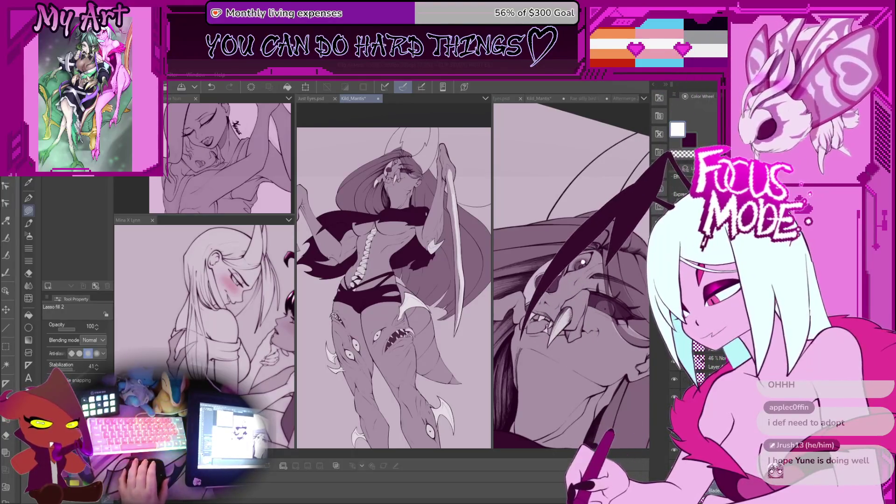
- Bring the creature's face up in the right-hand view, eyedrop the mauve colour and zoom in
left_click(583, 221)
scroll(582, 220, "down", 3)
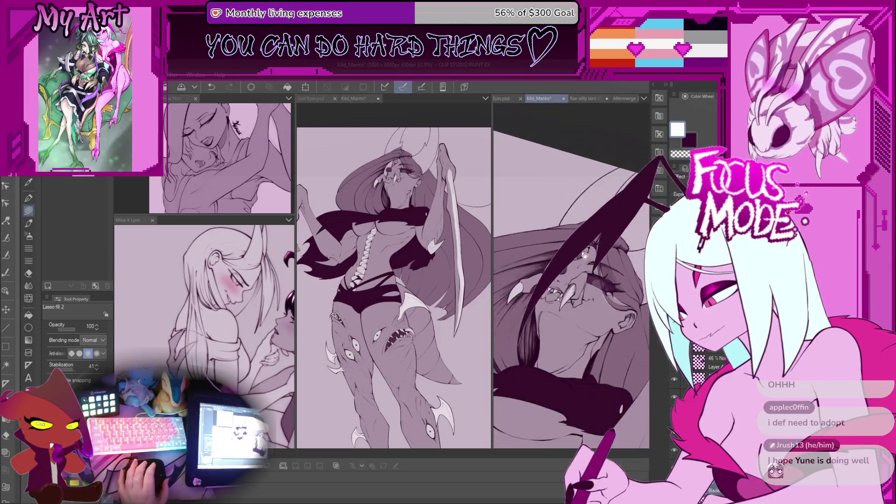
scroll(598, 251, "up", 5)
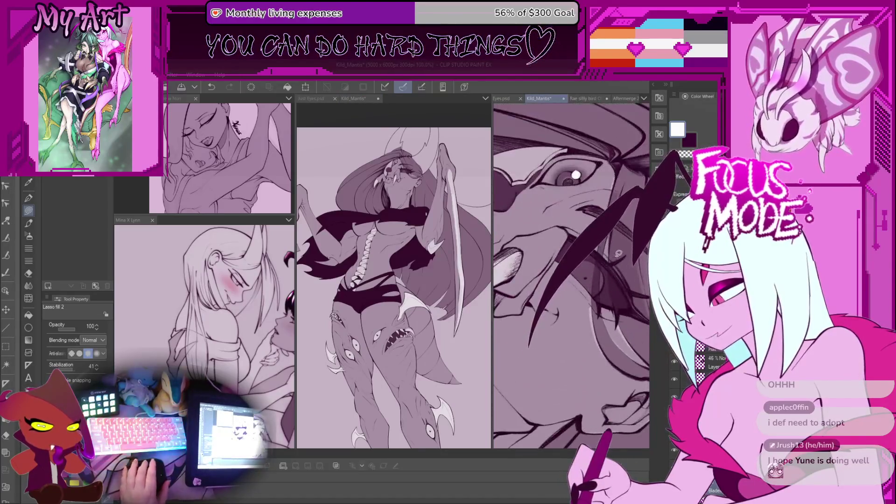
left_click_drag(607, 256, 632, 198)
left_click(541, 257, "alt")
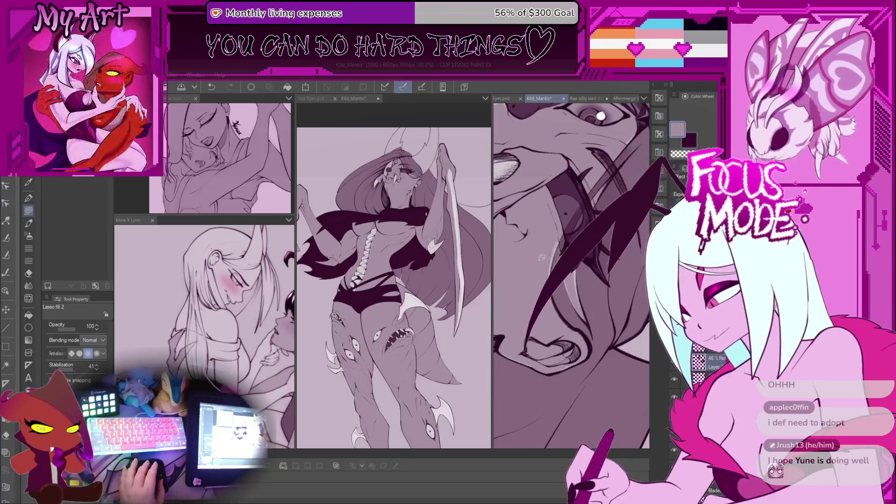
scroll(535, 259, "up", 3)
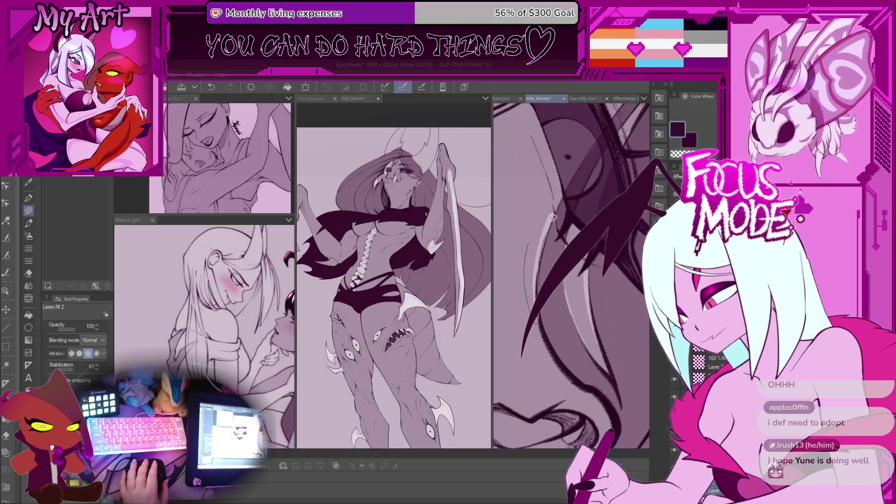
scroll(552, 204, "up", 2)
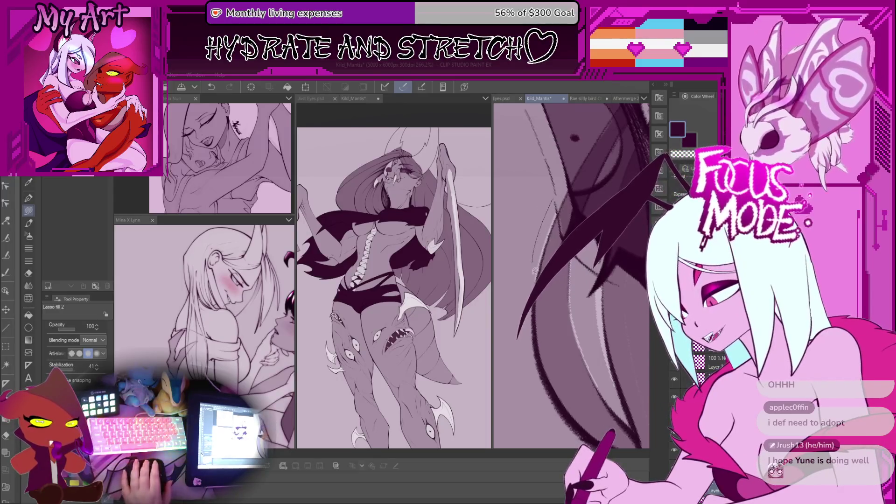
scroll(557, 181, "up", 2)
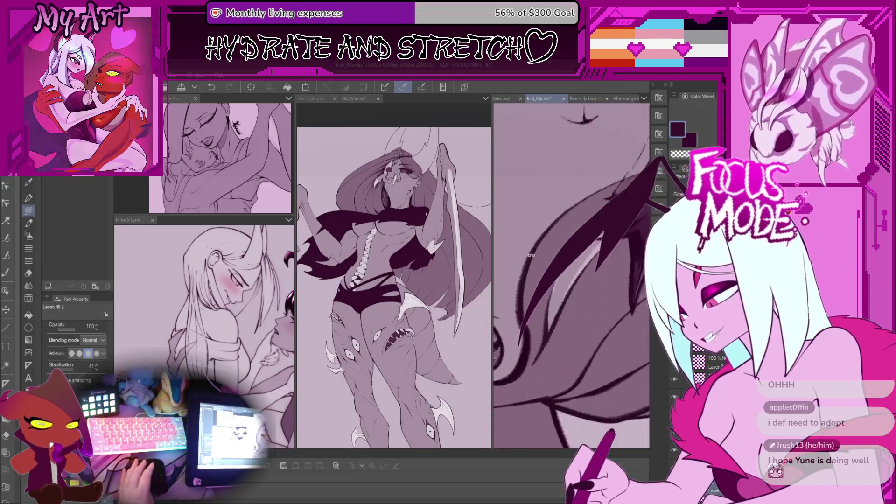
- Lasso-fill dark spike shapes into the strands around the eye and add a thin light accent stroke
left_click_drag(554, 330, 595, 250)
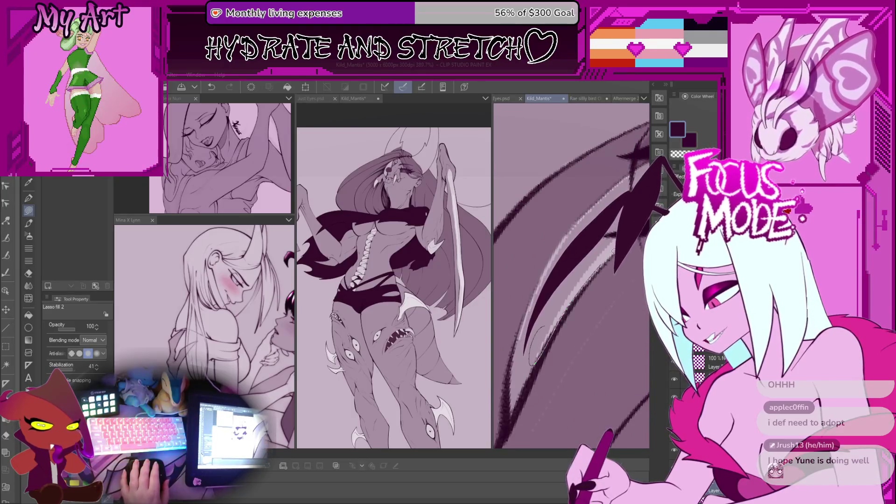
mouse_move(560, 304)
left_mouse_down()
mouse_move(576, 291)
mouse_move(523, 348)
mouse_move(593, 247)
mouse_move(520, 341)
left_mouse_up()
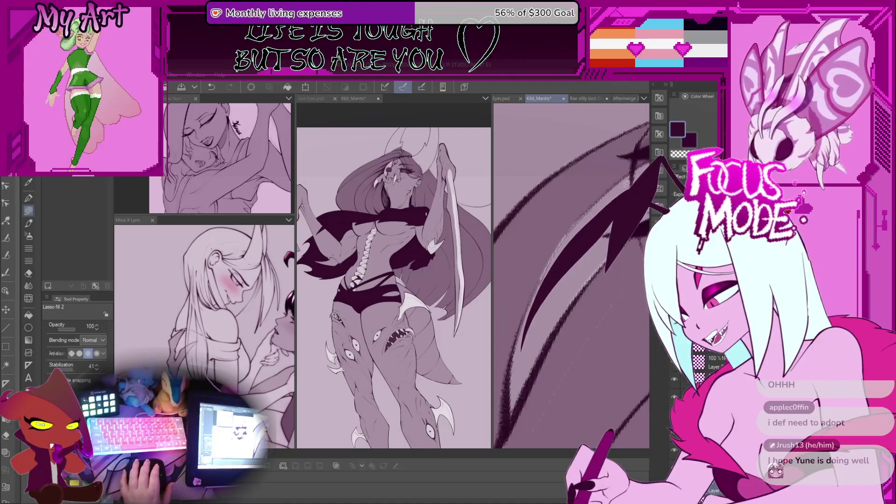
scroll(529, 345, "down", 2)
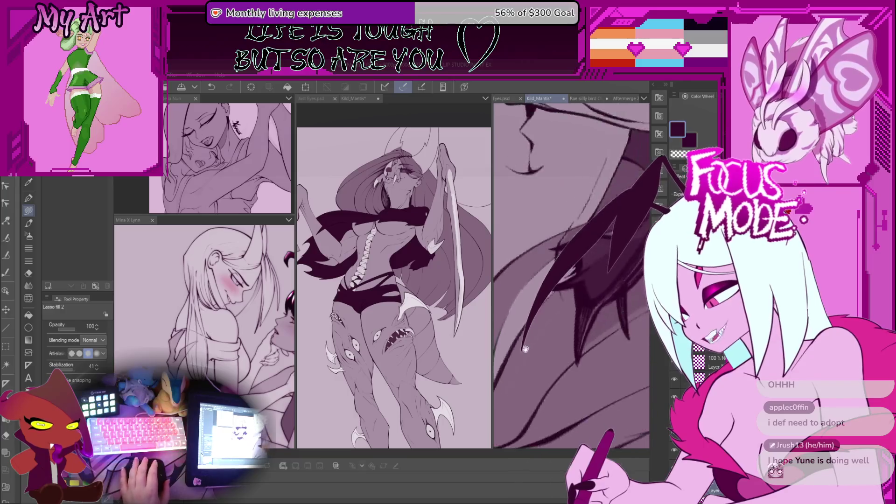
mouse_move(594, 280)
left_mouse_down()
mouse_move(549, 333)
mouse_move(596, 259)
left_mouse_up()
scroll(569, 287, "down", 2)
scroll(588, 262, "up", 2)
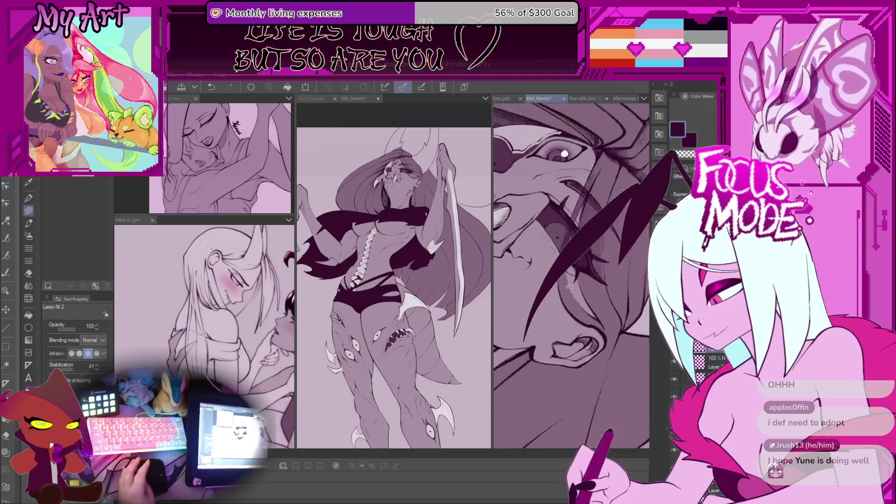
scroll(600, 247, "up", 2)
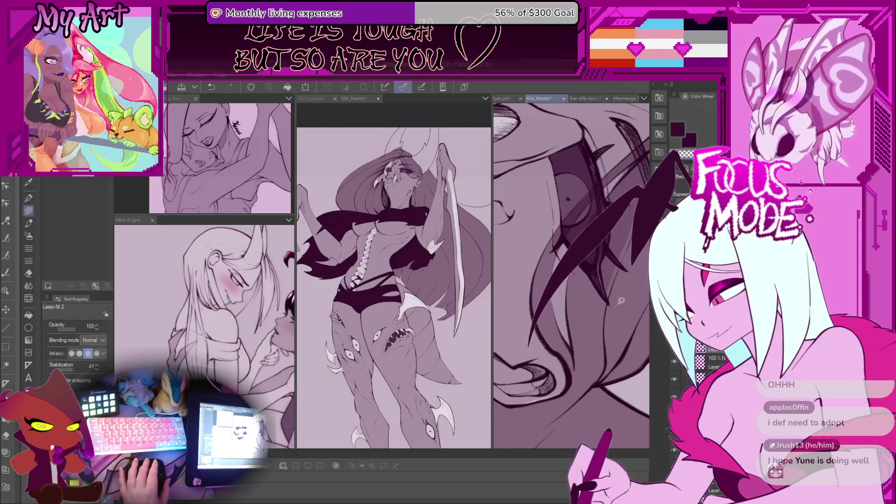
scroll(589, 322, "down", 2)
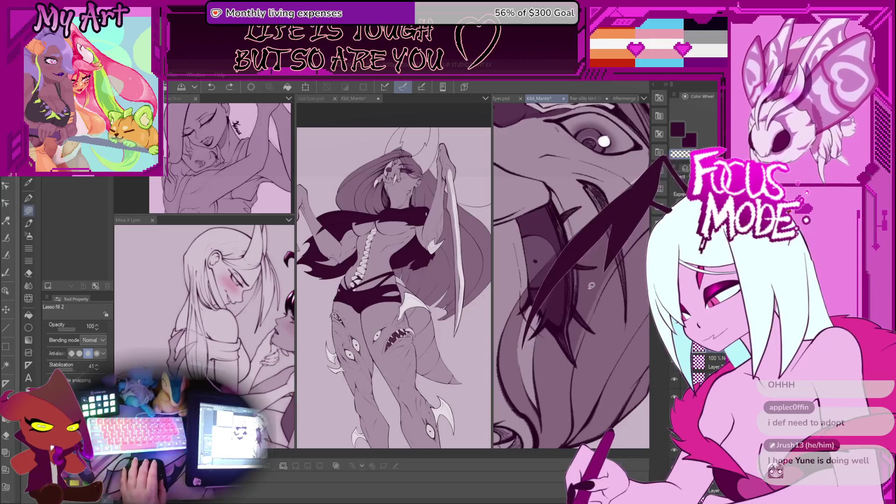
left_click_drag(601, 291, 588, 287)
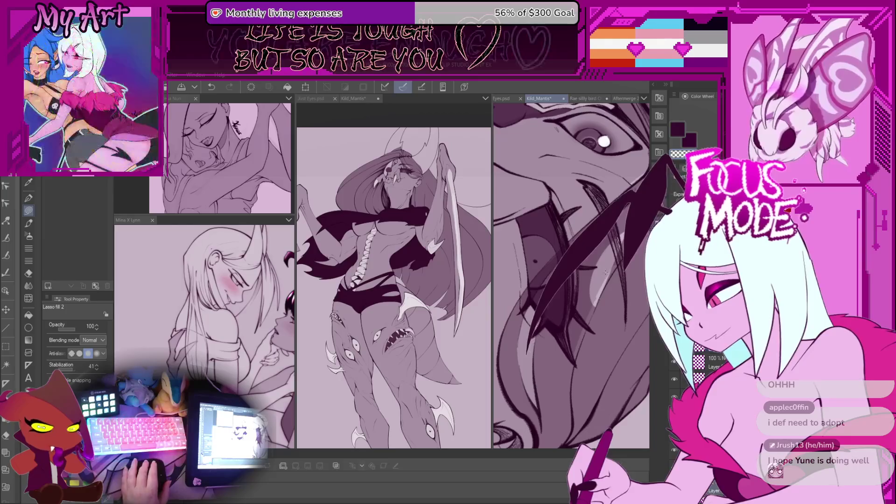
mouse_move(602, 285)
left_mouse_down()
mouse_move(532, 345)
mouse_move(588, 252)
mouse_move(597, 318)
mouse_move(567, 350)
left_mouse_up()
left_click_drag(575, 310, 567, 354)
- Rotate and zoom the view to centre the creature's eye at a closer angle
key("minus")
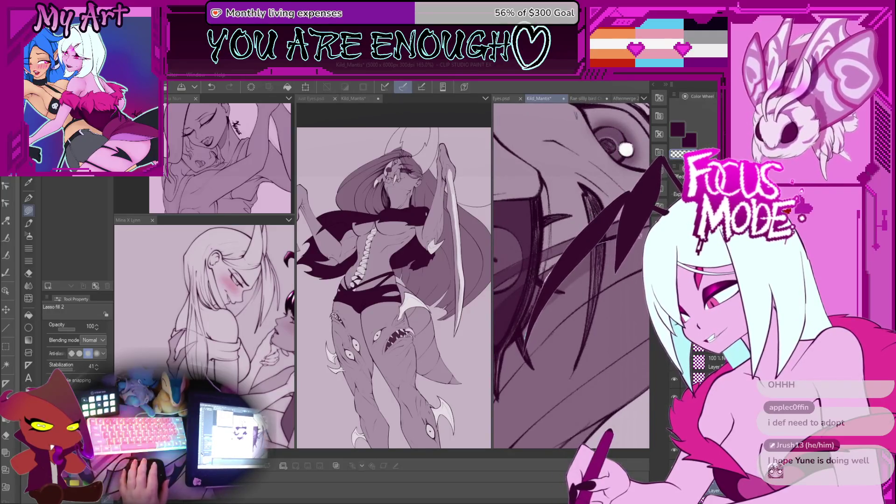
key("ctrl+plus")
left_click_drag(550, 263, 523, 301)
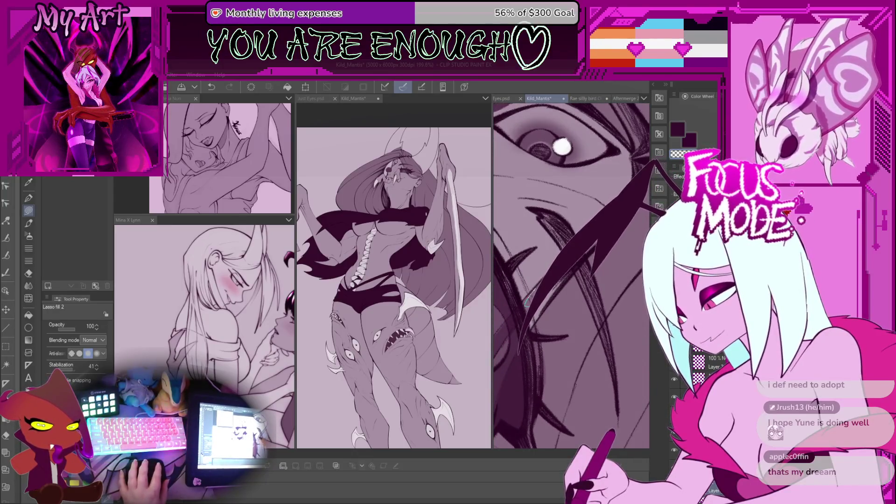
mouse_move(522, 301)
left_mouse_down()
mouse_move(513, 355)
mouse_move(598, 246)
left_mouse_up()
- Zoom the right-hand view from 55% to about 146% on the wing and eye, tilting it steeper
scroll(581, 271, "down", 6)
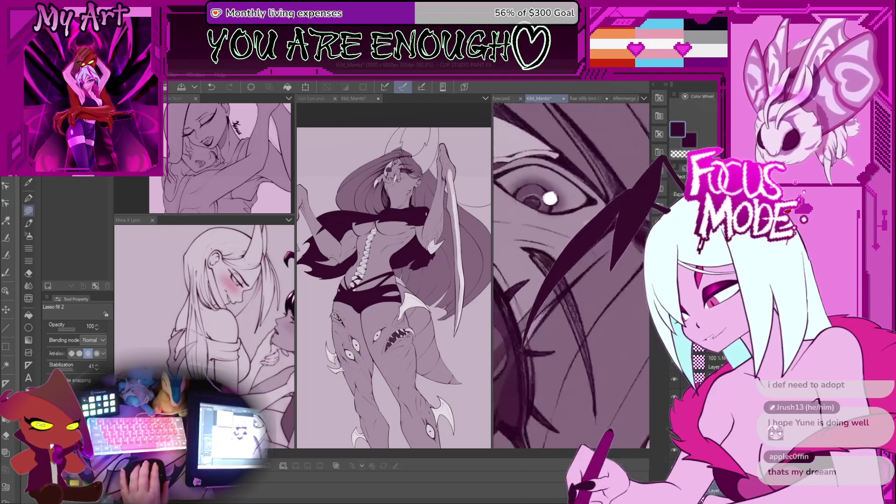
scroll(578, 277, "down", 4)
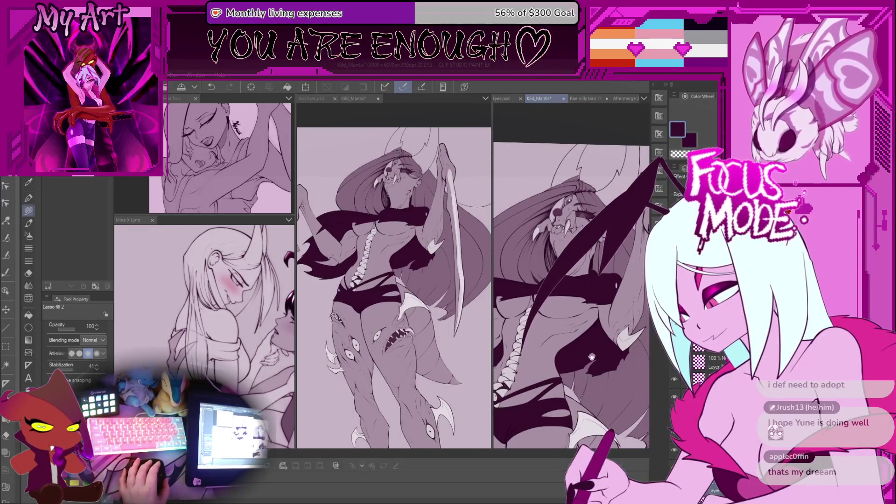
scroll(590, 357, "down", 3)
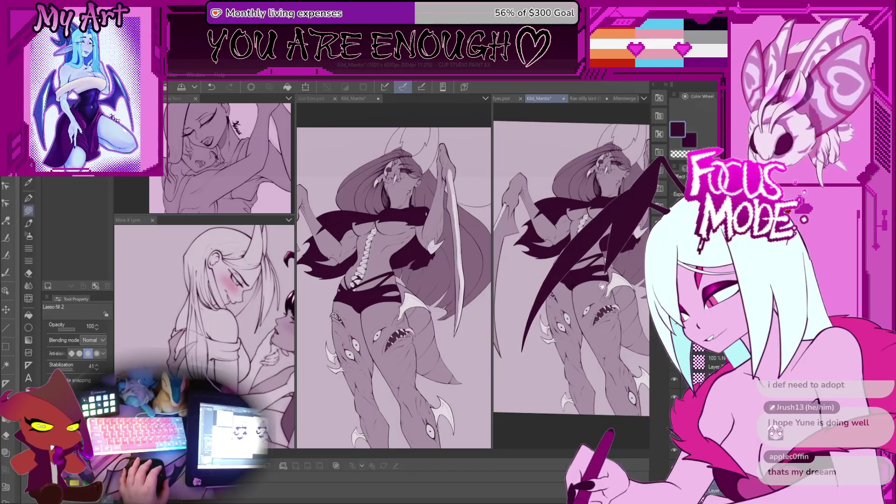
scroll(603, 292, "up", 4)
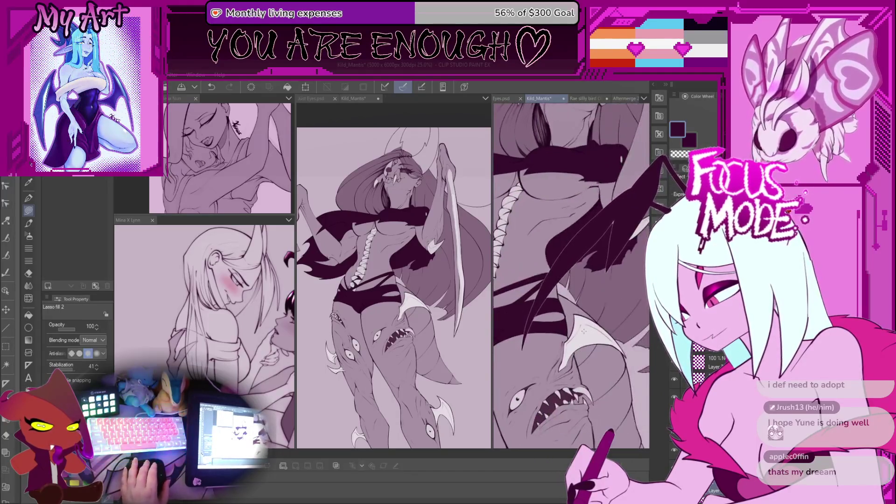
scroll(586, 337, "up", 5)
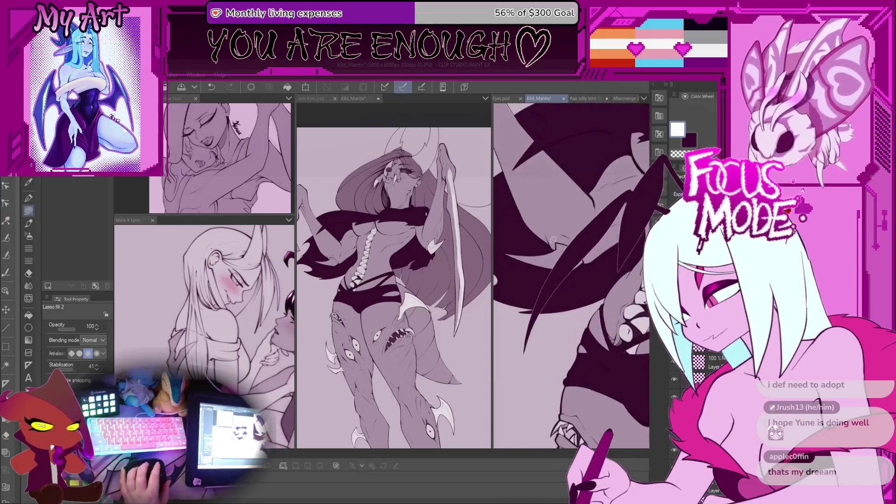
scroll(613, 255, "up", 4)
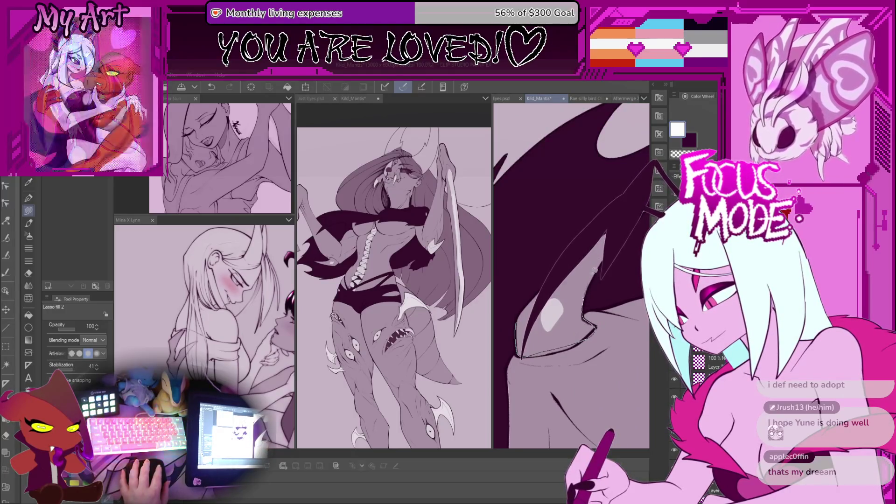
scroll(551, 303, "up", 3)
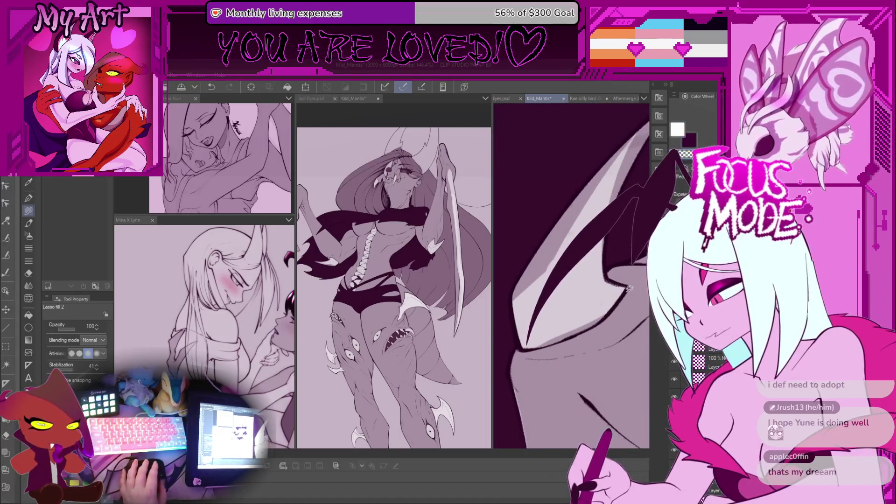
mouse_move(630, 288)
left_mouse_down()
mouse_move(584, 275)
mouse_move(581, 317)
left_mouse_up()
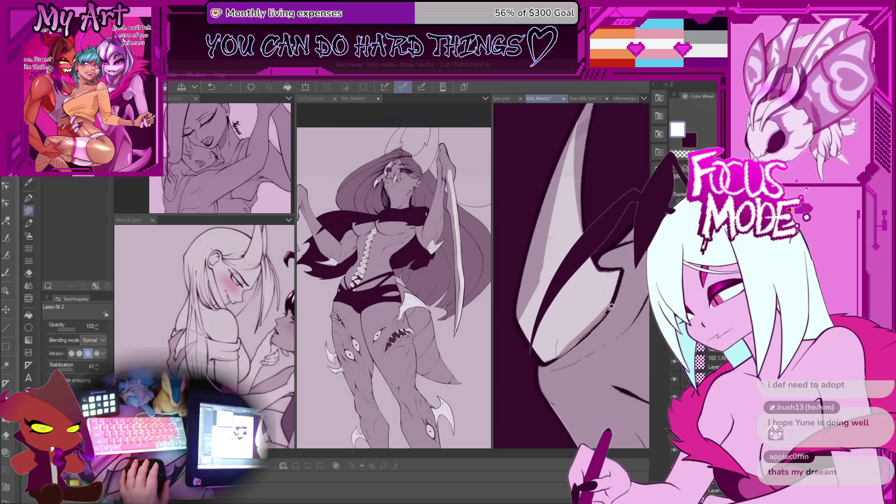
- Angle the view onto the wing and Lasso-fill a strip along its edge
mouse_move(554, 306)
left_mouse_down()
mouse_move(514, 355)
mouse_move(569, 312)
mouse_move(599, 341)
mouse_move(587, 330)
mouse_move(576, 337)
left_mouse_up()
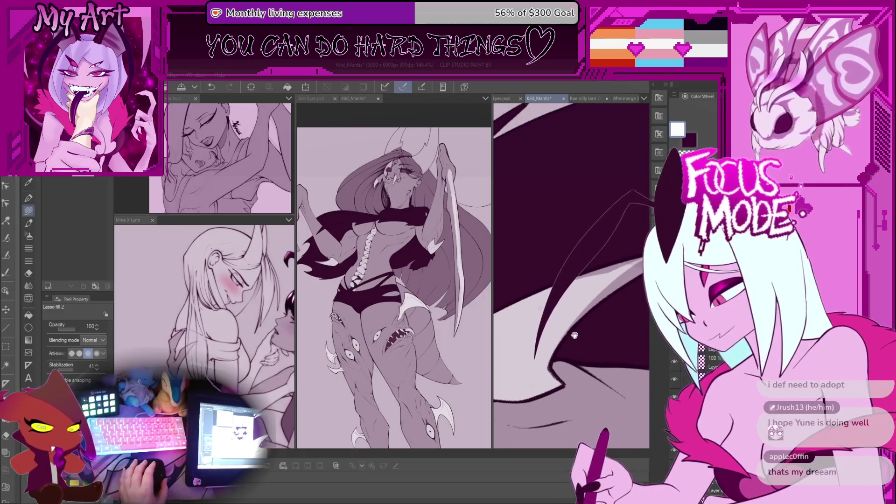
left_click_drag(626, 272, 541, 333)
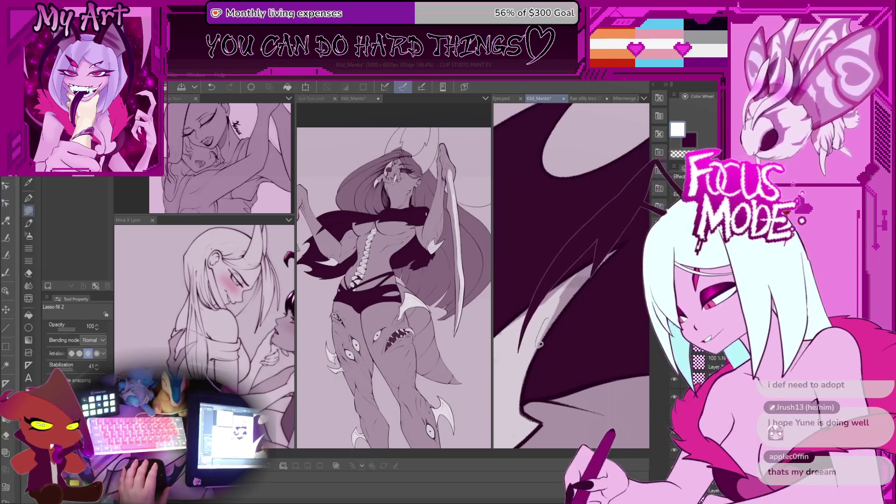
mouse_move(572, 297)
left_mouse_down()
mouse_move(600, 255)
mouse_move(553, 291)
mouse_move(560, 294)
mouse_move(549, 285)
left_mouse_up()
scroll(549, 286, "up", 3)
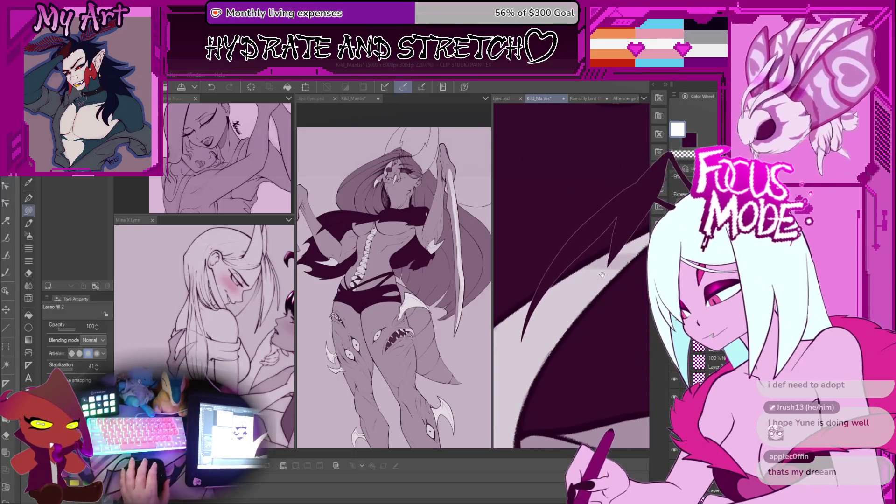
left_click_drag(600, 274, 577, 270)
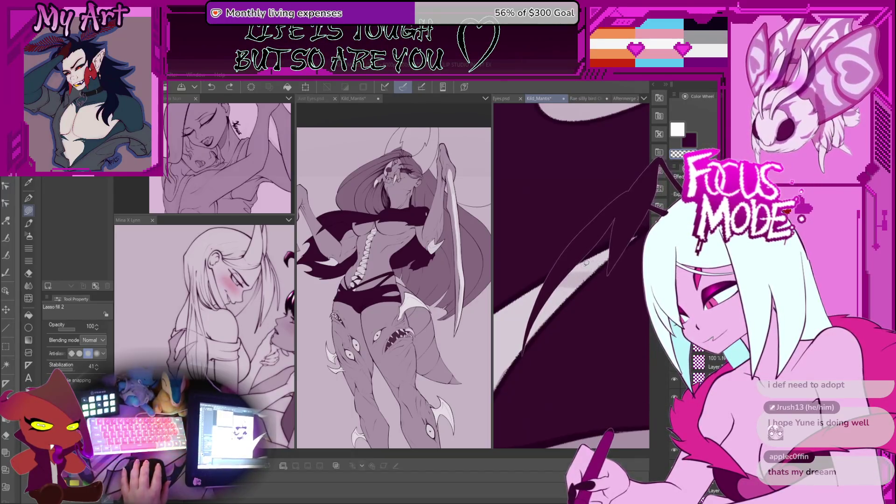
- Lasso-fill the light wedge above the wing dark, extending the wing's upper edge
left_click_drag(586, 263, 575, 299)
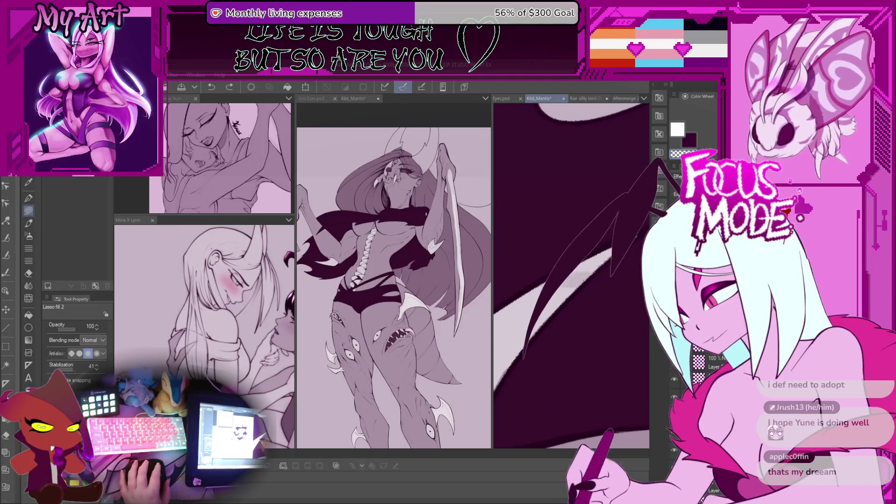
left_click_drag(602, 233, 518, 345)
left_click_drag(612, 219, 568, 240)
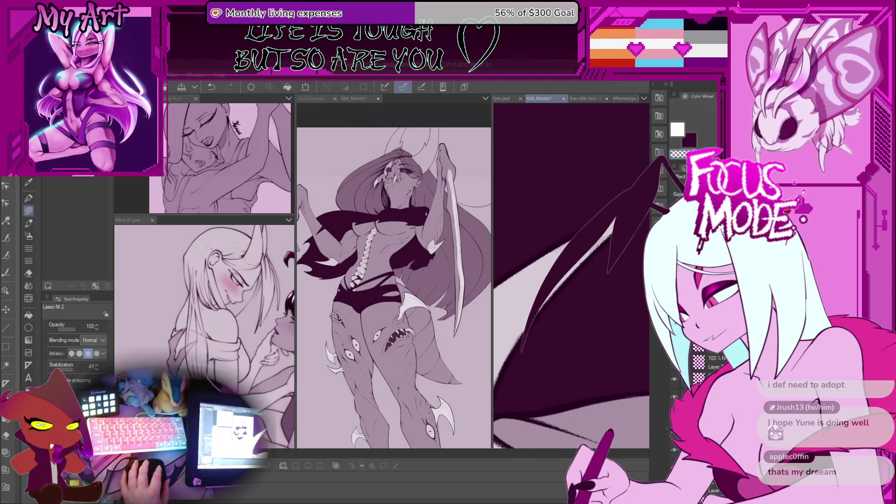
left_click_drag(621, 217, 527, 345)
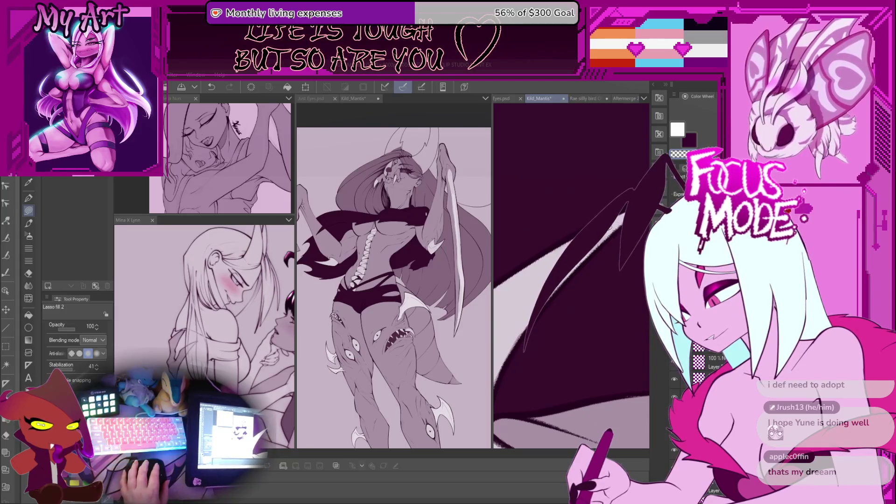
left_click_drag(608, 227, 589, 273)
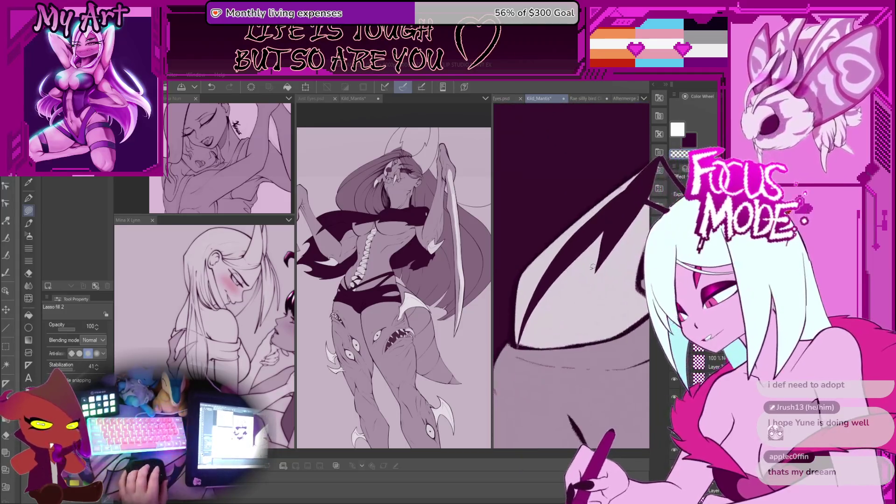
- Make the dark shade the main drawing colour
scroll(591, 273, "down", 3)
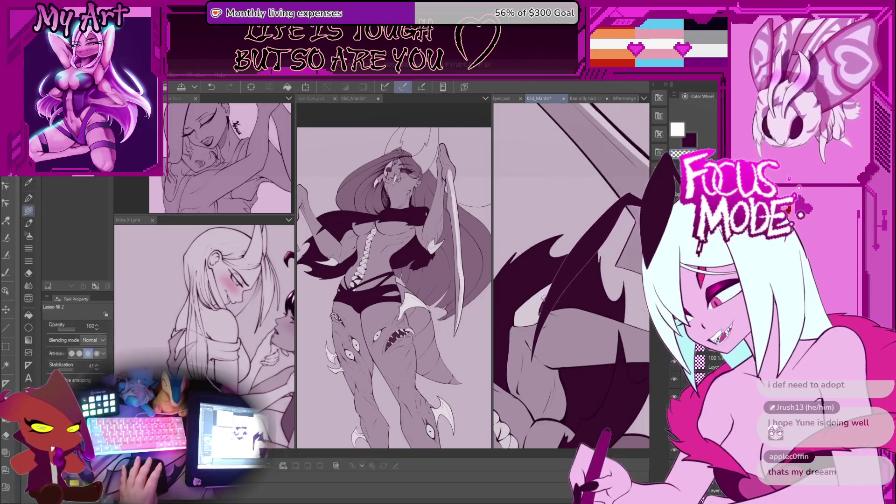
scroll(584, 260, "up", 3)
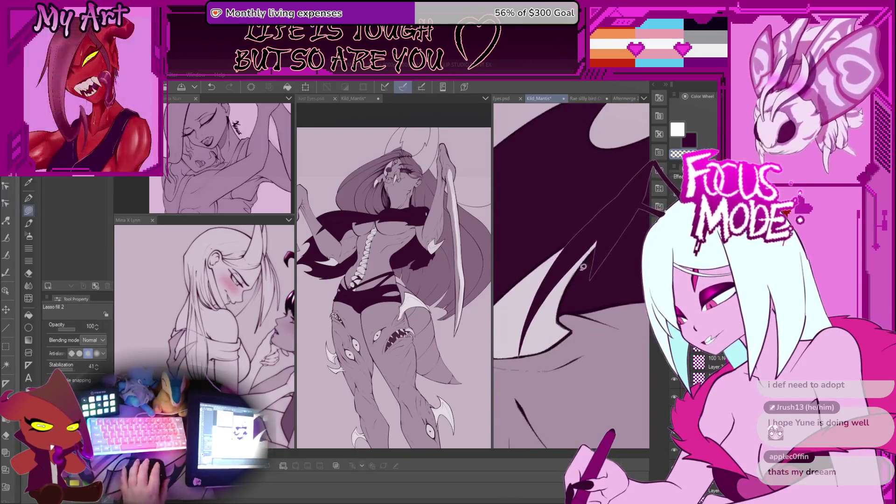
left_click(583, 260, "alt")
left_click_drag(583, 261, 570, 324)
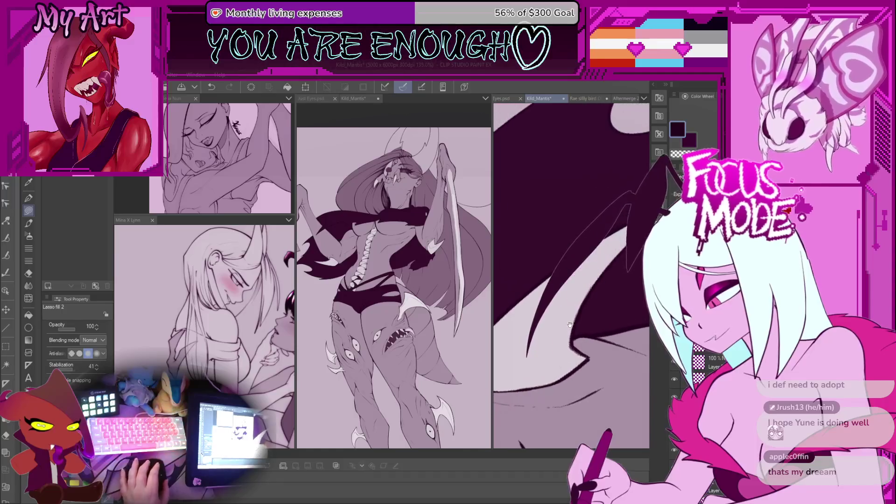
- Switch to the textured pen, zoom in, and rotate the view so the wing lies flatter
key("p")
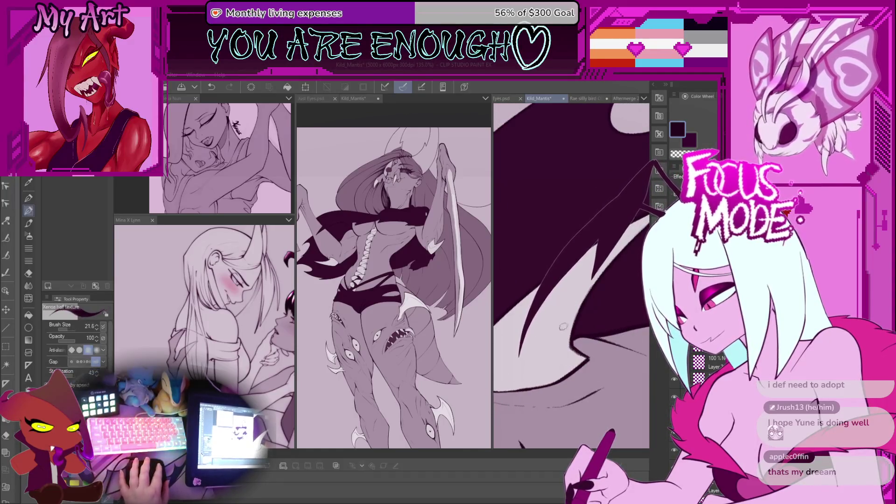
scroll(564, 327, "down", 2)
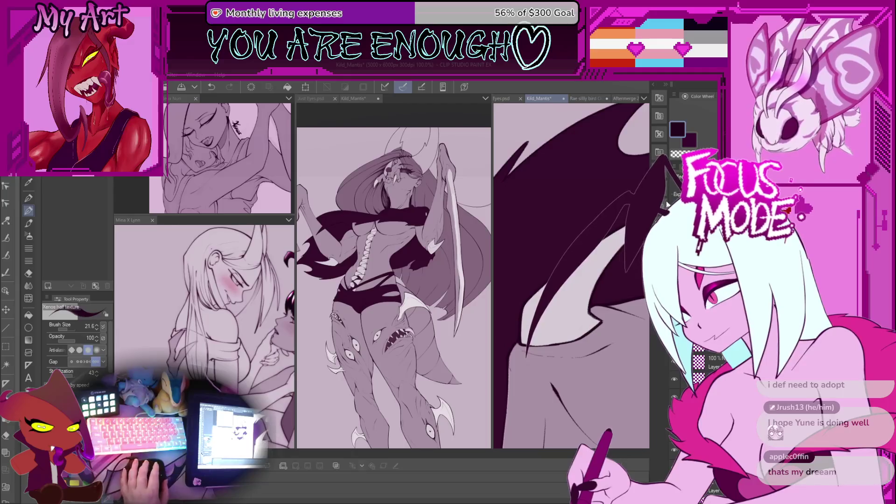
scroll(581, 273, "up", 2)
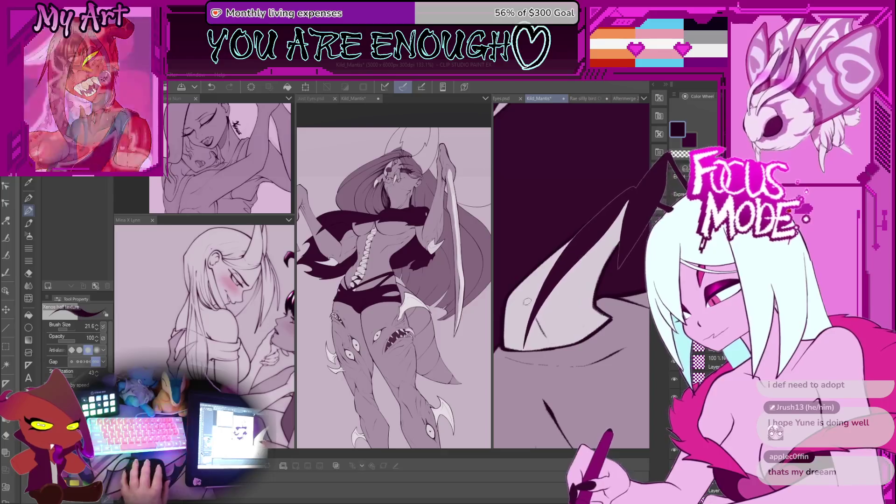
scroll(566, 316, "up", 2)
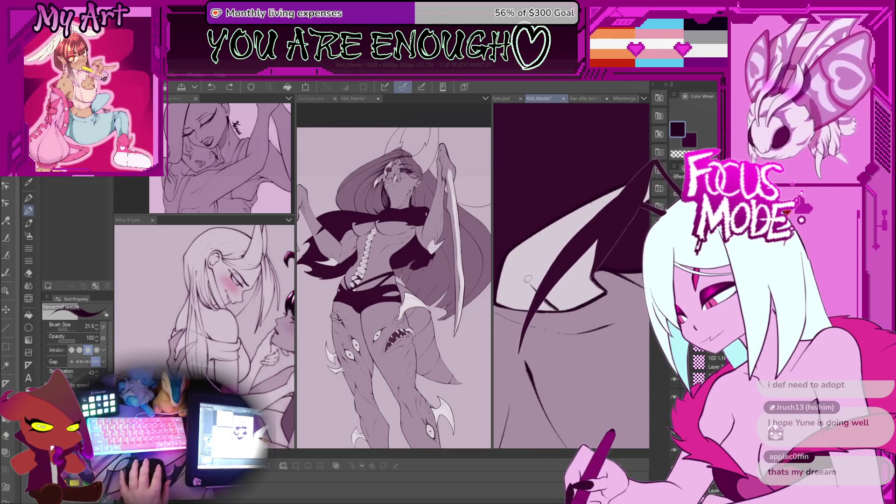
scroll(554, 307, "up", 1)
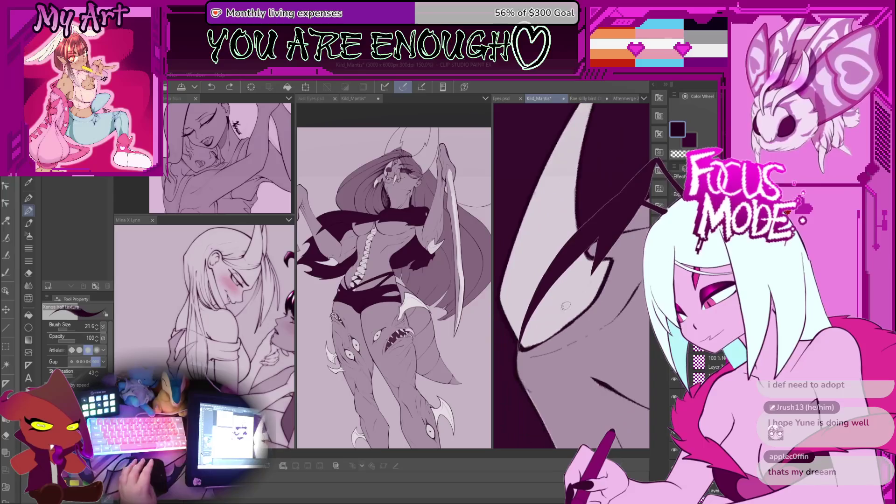
scroll(552, 309, "up", 2)
scroll(519, 276, "up", 4)
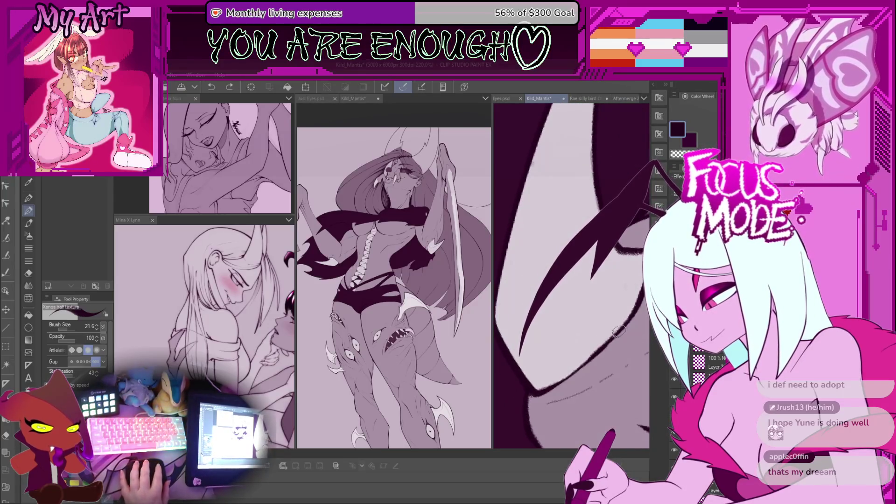
key("asciicircum")
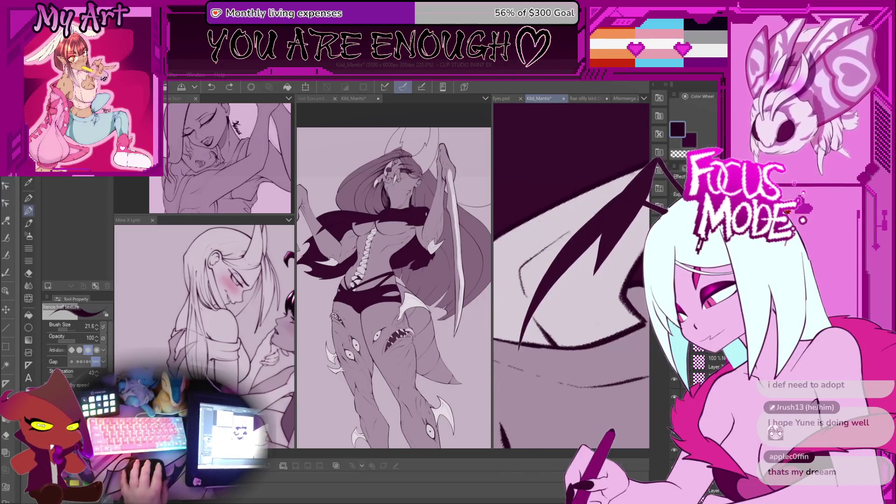
scroll(580, 308, "down", 1)
scroll(580, 308, "down", 1)
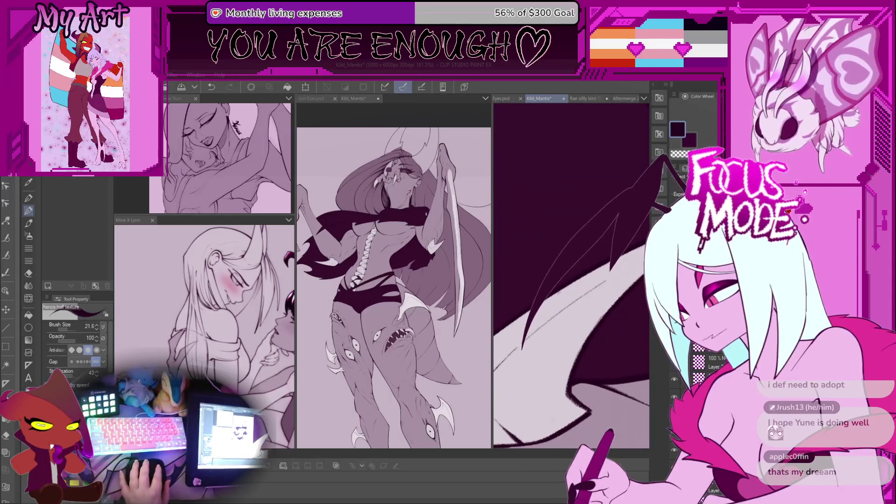
scroll(591, 286, "down", 1)
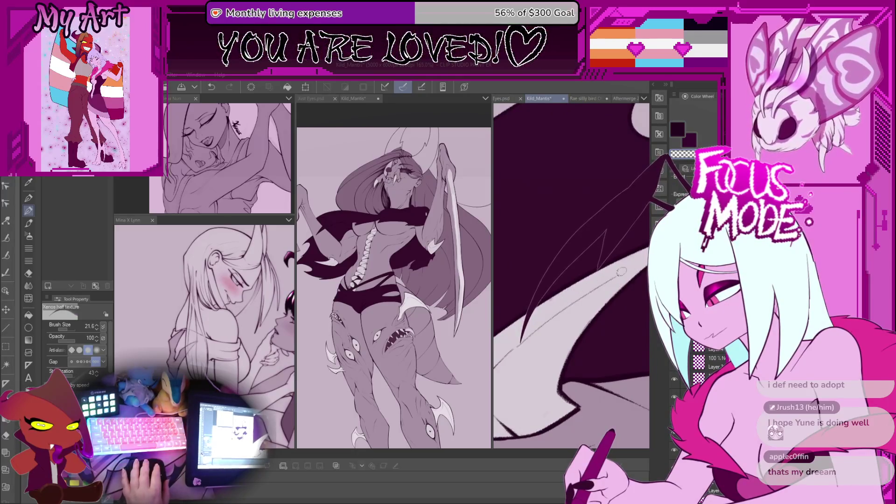
- Try widening the light region beside the wing, undo it, and shrink the brush
mouse_move(603, 279)
left_mouse_down()
mouse_move(560, 319)
mouse_move(572, 306)
mouse_move(559, 297)
left_mouse_up()
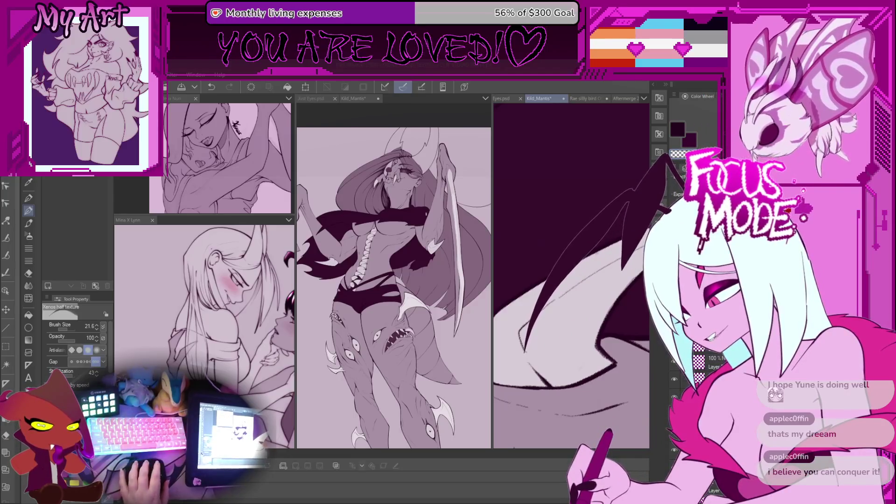
key("ctrl+z")
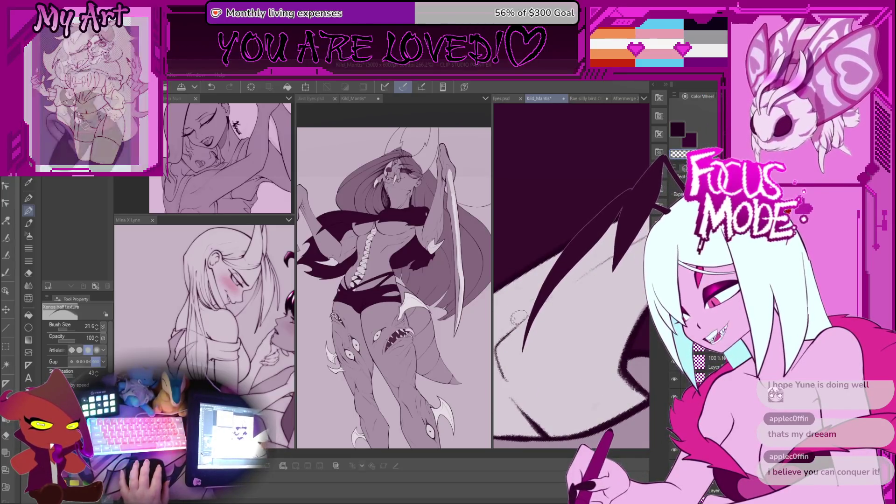
scroll(533, 293, "up", 2)
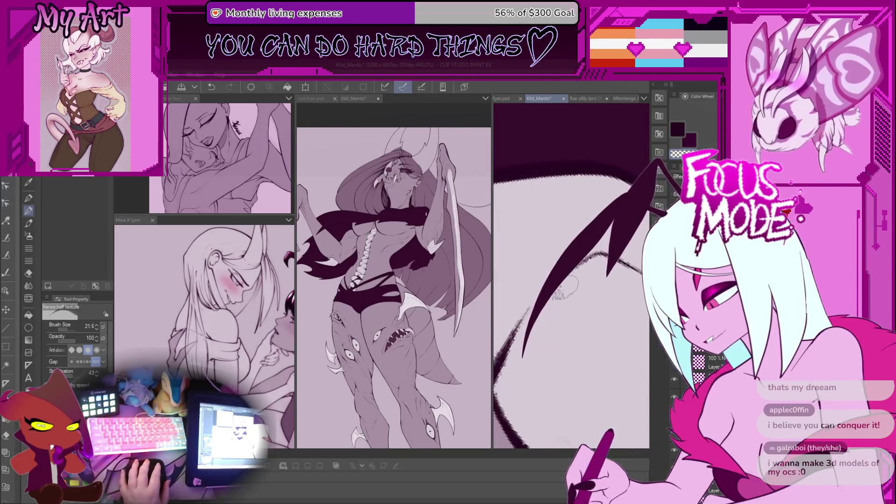
scroll(573, 278, "down", 2)
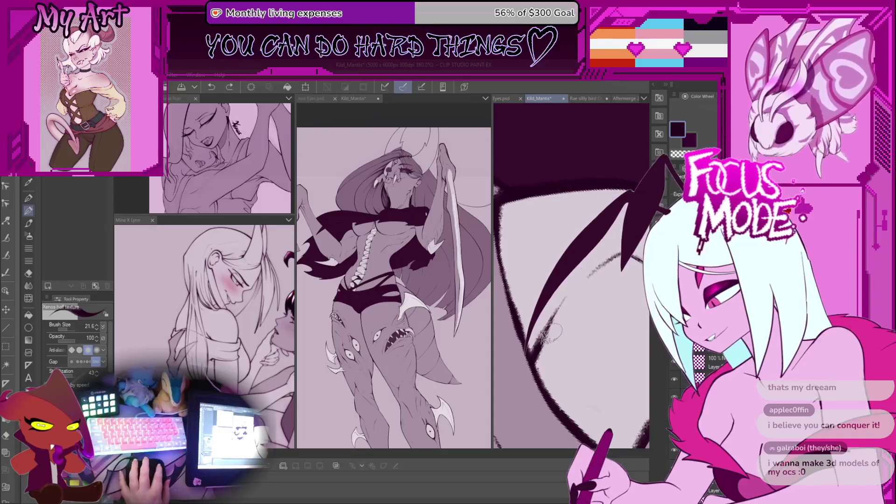
scroll(571, 276, "down", 3)
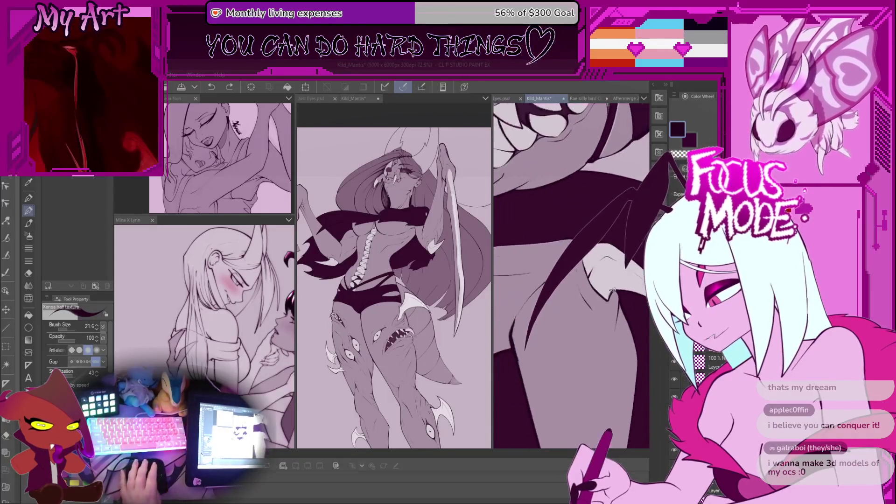
scroll(613, 289, "up", 5)
key("bracketleft")
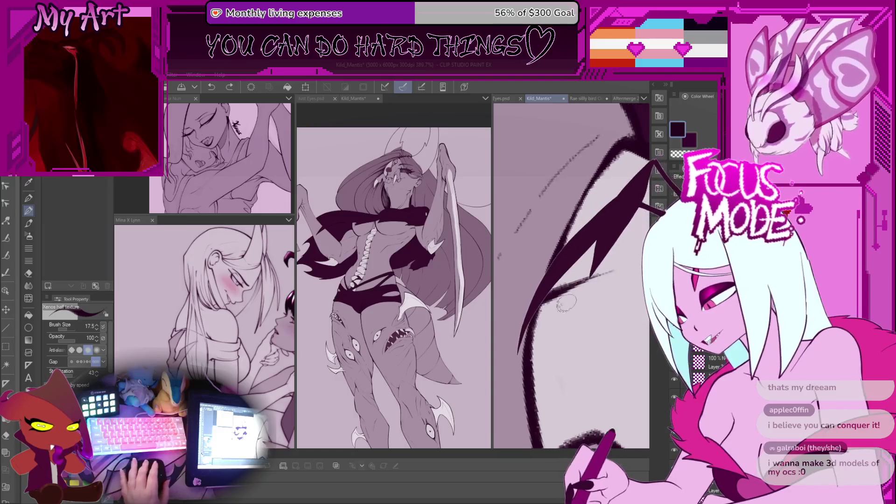
scroll(565, 305, "up", 1)
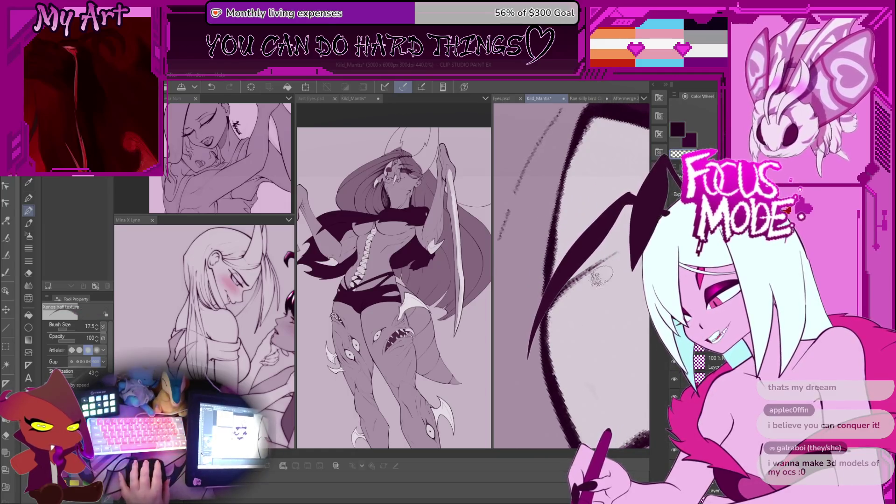
scroll(616, 267, "down", 8)
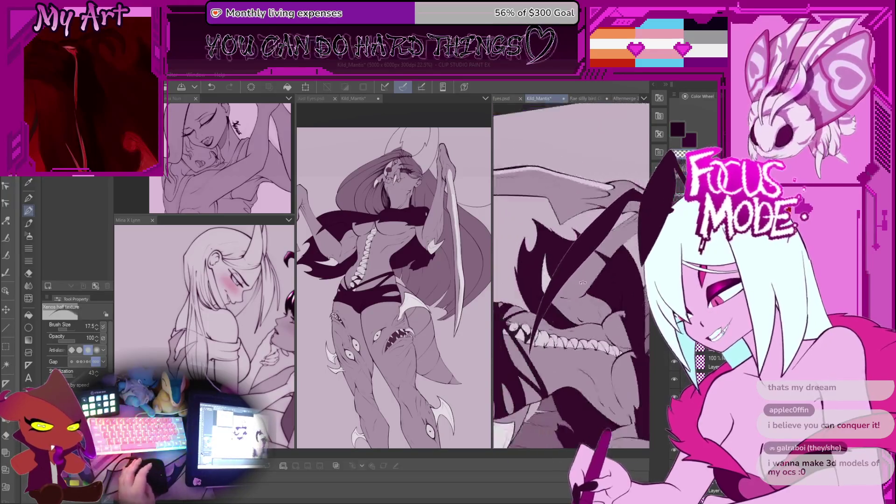
key("minus")
left_click_drag(598, 260, 575, 232)
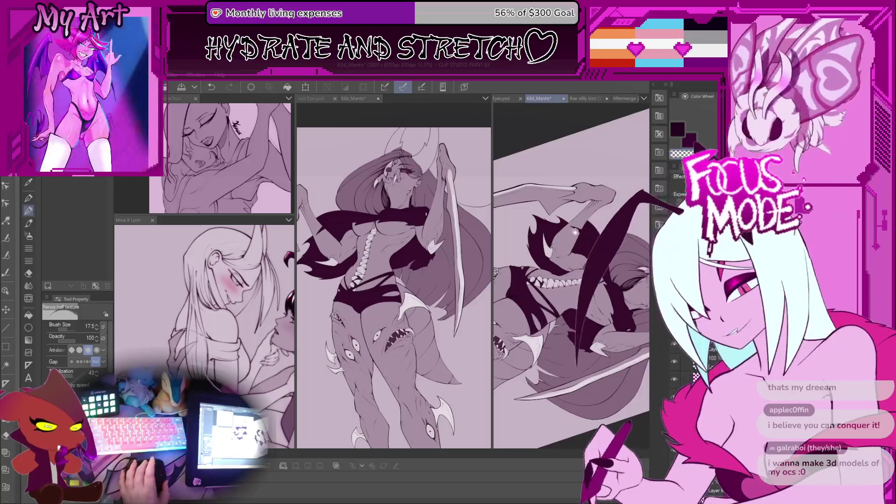
scroll(571, 275, "up", 5)
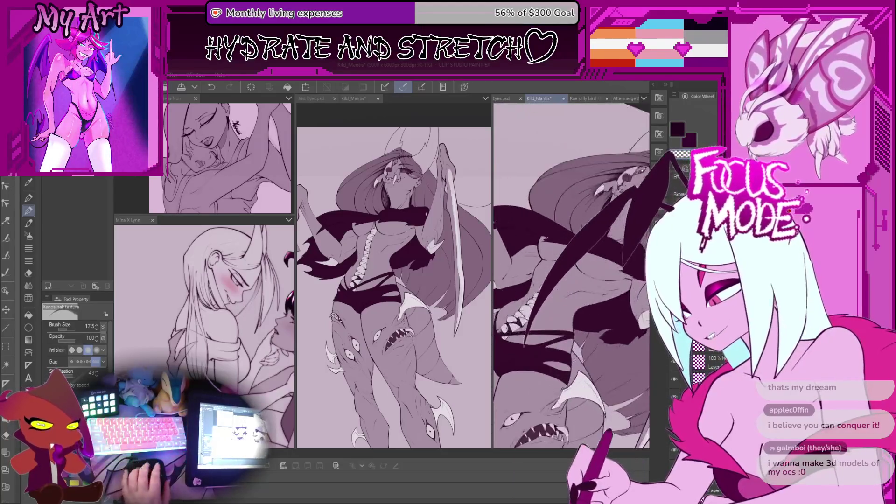
left_click_drag(514, 159, 521, 336)
scroll(521, 336, "down", 1)
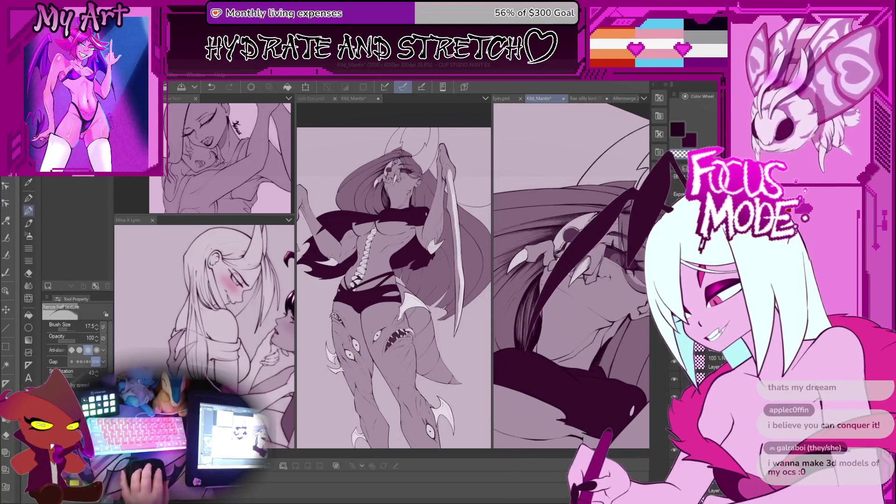
scroll(608, 255, "down", 4)
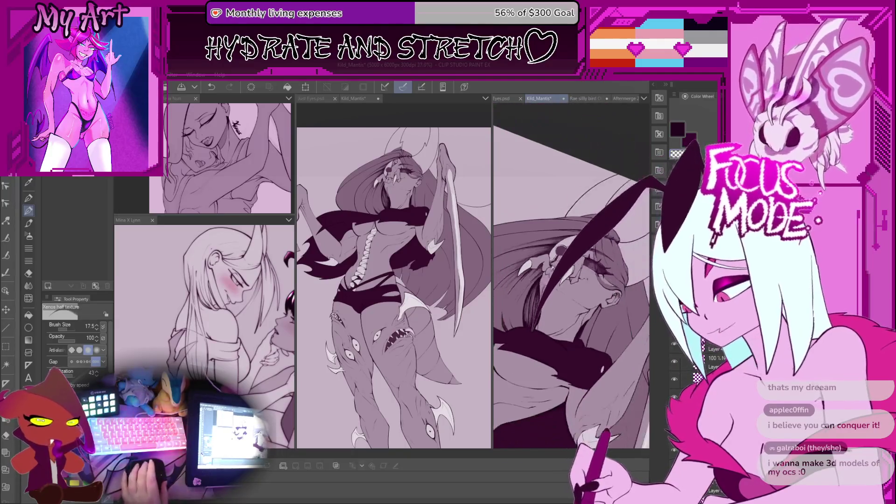
mouse_move(610, 251)
left_mouse_down()
mouse_move(613, 243)
mouse_move(581, 260)
mouse_move(566, 295)
left_mouse_up()
scroll(588, 274, "up", 3)
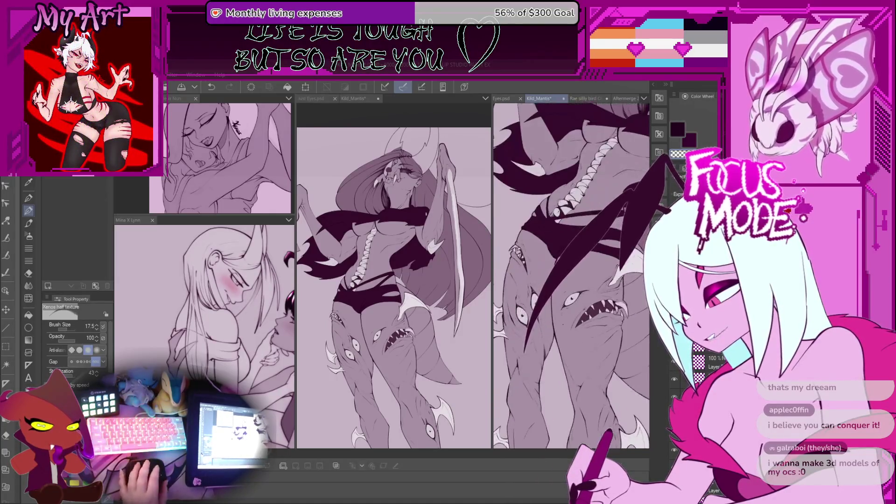
left_click_drag(609, 239, 589, 251)
mouse_move(551, 221)
left_mouse_down()
mouse_move(589, 282)
mouse_move(549, 314)
left_mouse_up()
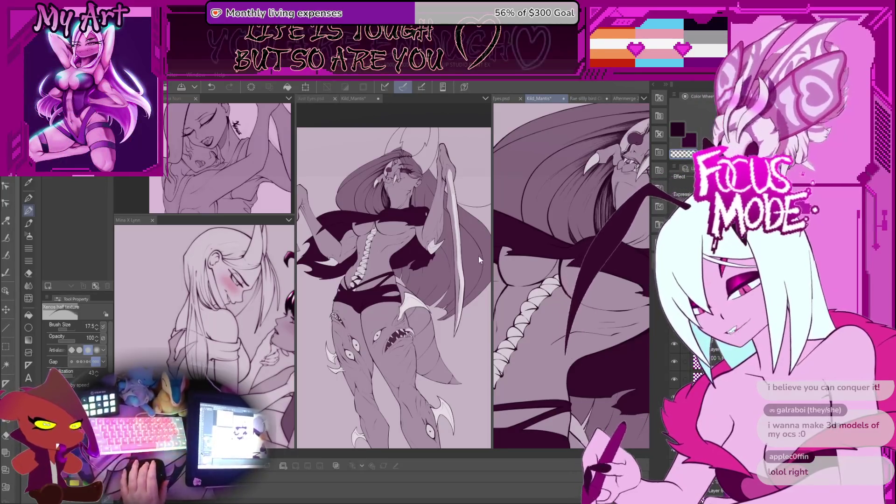
left_click_drag(560, 280, 546, 294)
left_click_drag(528, 238, 517, 251)
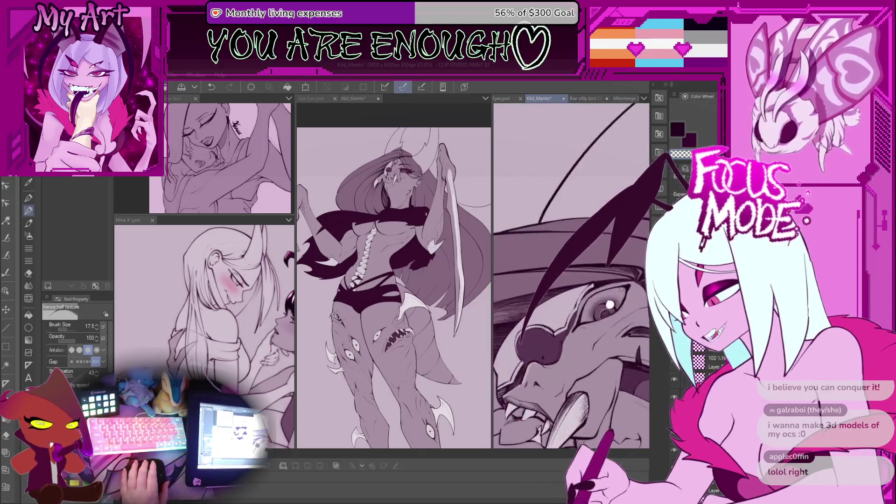
- Select the G-pen and stroke hair strands across the eye, undoing a miss
left_click(28, 197)
scroll(571, 275, "up", 2)
mouse_move(589, 256)
left_mouse_down()
mouse_move(542, 299)
mouse_move(592, 257)
mouse_move(527, 326)
mouse_move(583, 243)
mouse_move(532, 322)
left_mouse_up()
left_click_drag(589, 252, 529, 327)
left_click_drag(589, 252, 532, 322)
key("ctrl+z")
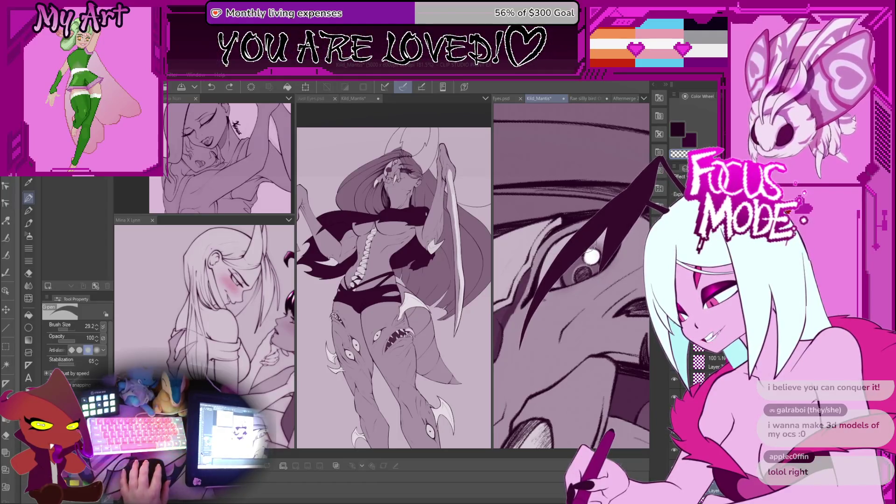
left_click_drag(590, 256, 529, 326)
left_click_drag(602, 224, 525, 348)
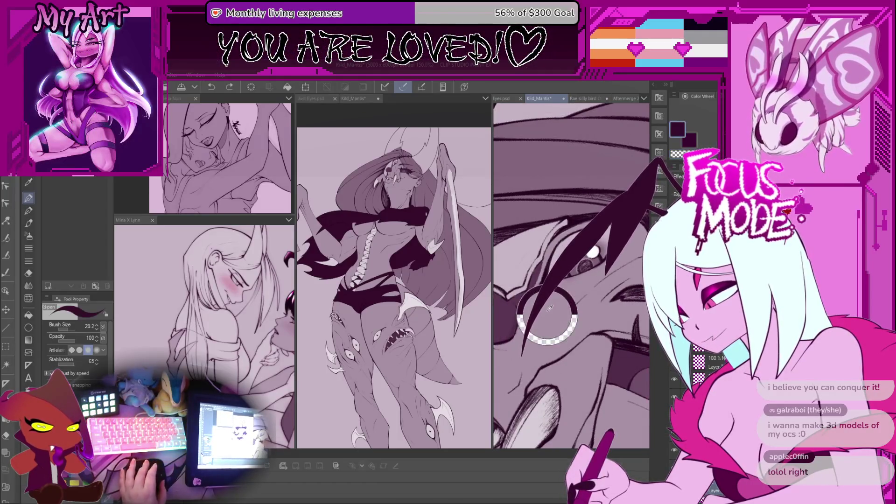
- With a smaller brush, repeatedly redraw the long hair strand over the eye until it fits
scroll(548, 314, "up", 3)
key("bracketleft")
key("bracketleft")
key("bracketleft")
left_click_drag(602, 229, 522, 345)
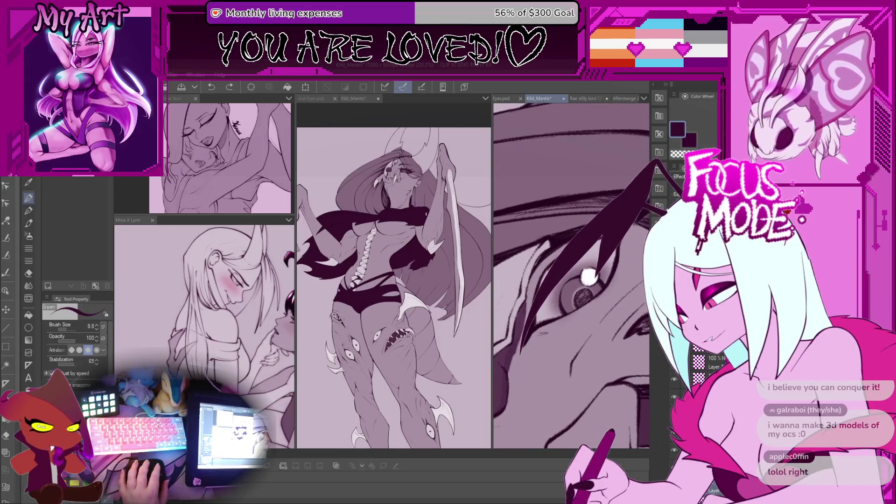
key("ctrl+z")
left_click_drag(602, 227, 522, 350)
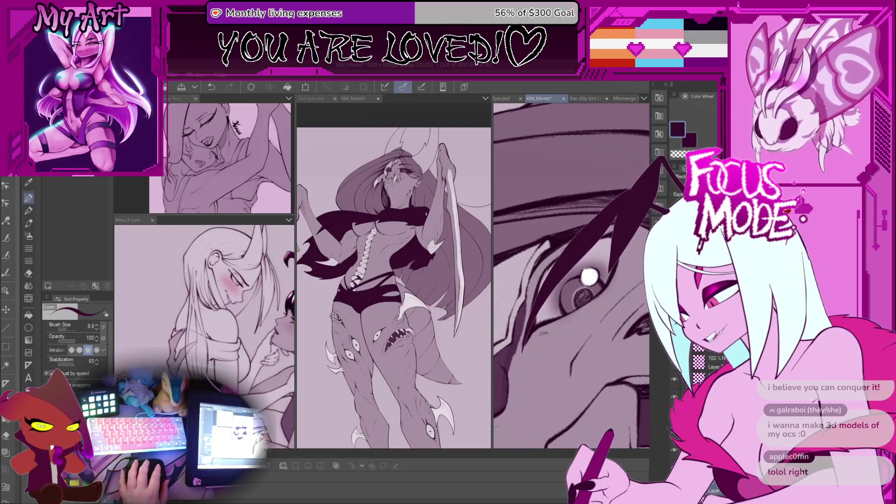
key("ctrl+z")
left_click_drag(601, 227, 524, 354)
key("ctrl+z")
left_click_drag(606, 226, 570, 363)
key("ctrl+z")
left_click_drag(602, 226, 571, 363)
- Zoom out and pan the view across the rest of the face
scroll(567, 283, "down", 2)
scroll(567, 284, "down", 2)
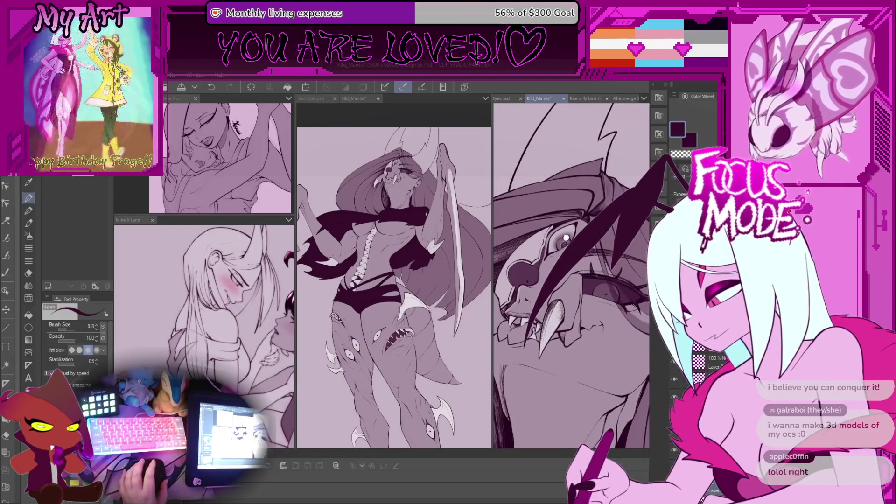
scroll(566, 238, "up", 4)
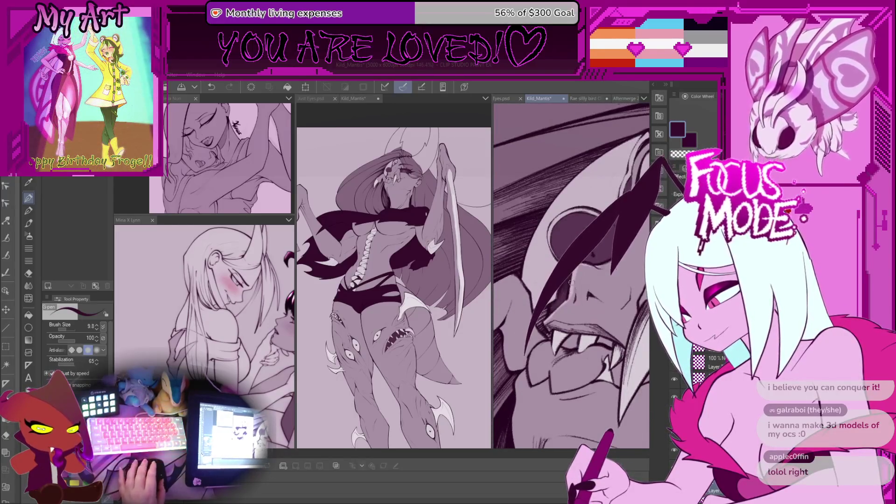
scroll(573, 280, "up", 4)
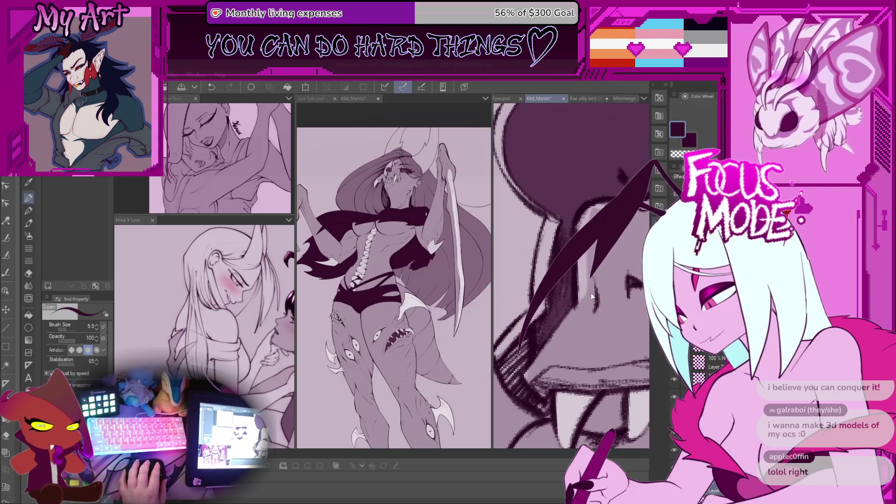
scroll(571, 276, "down", 2)
left_click_drag(628, 231, 544, 269)
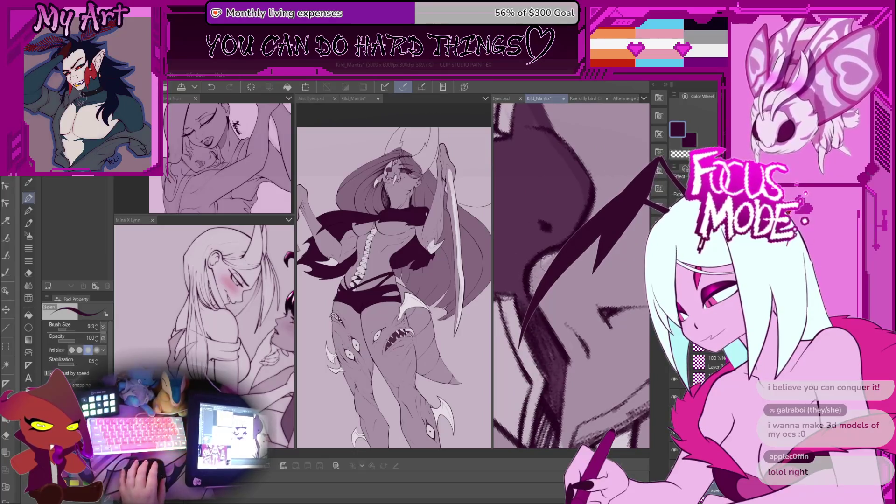
scroll(570, 235, "down", 5)
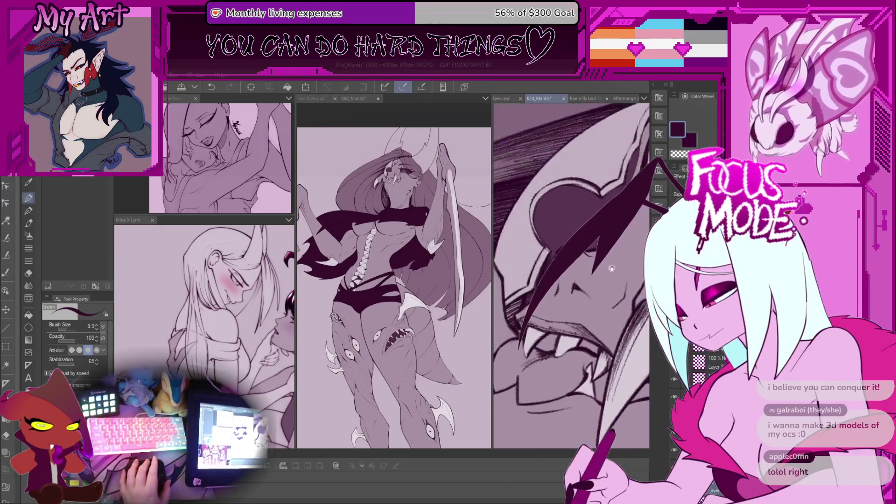
scroll(578, 248, "down", 3)
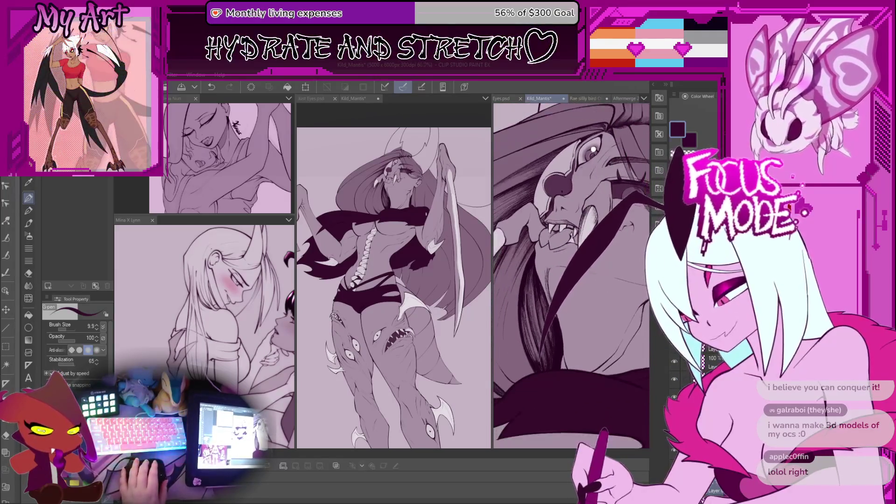
scroll(578, 247, "down", 2)
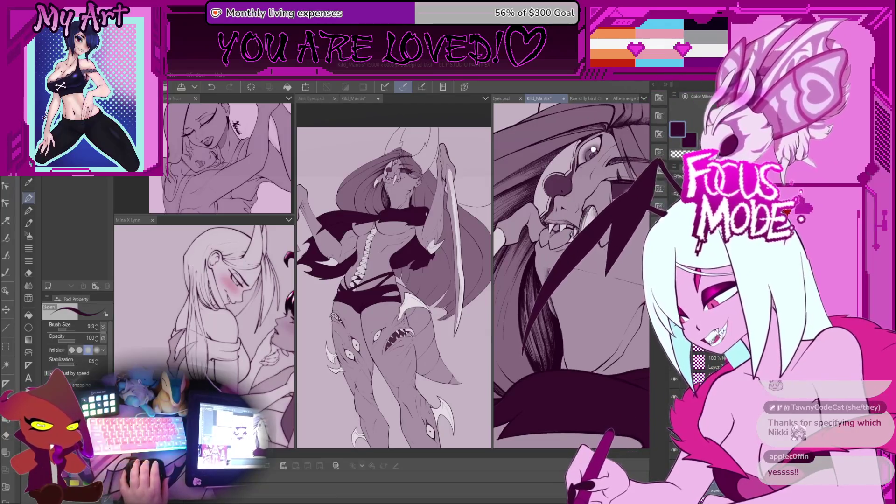
- Zoom and rotate the view to straighten the face, cycling through pen sub tools
scroll(634, 285, "down", 5)
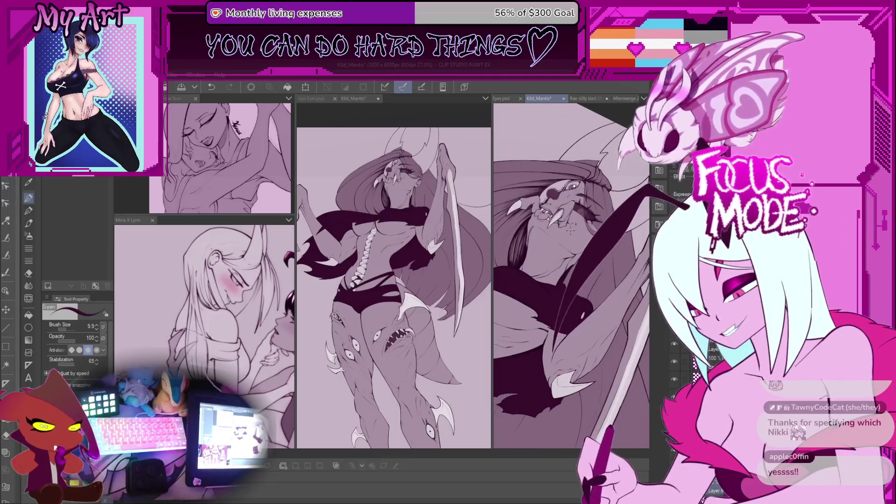
scroll(507, 255, "up", 3)
scroll(507, 256, "up", 5)
left_click_drag(555, 243, 568, 238)
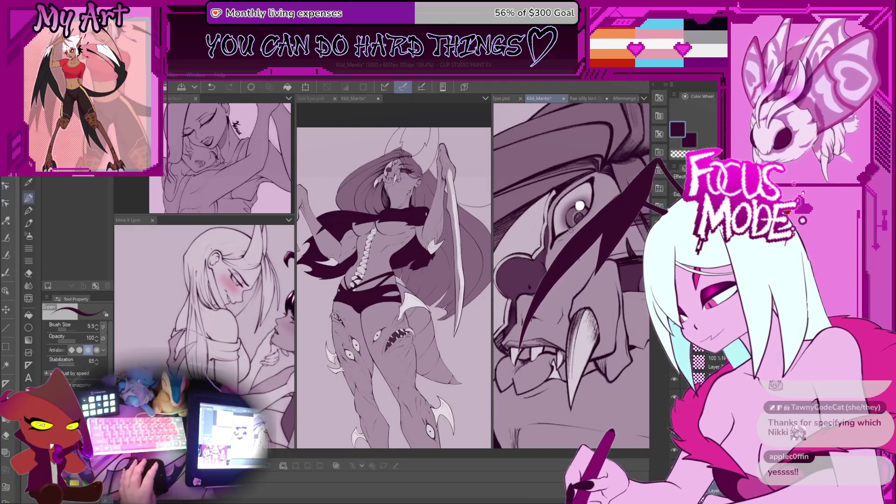
key("p")
scroll(569, 256, "down", 3)
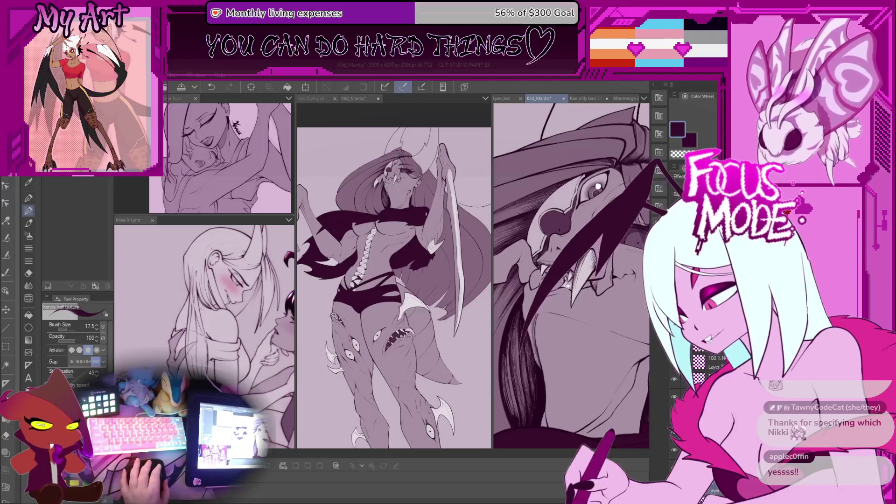
scroll(570, 287, "up", 2)
left_click_drag(570, 286, 574, 271)
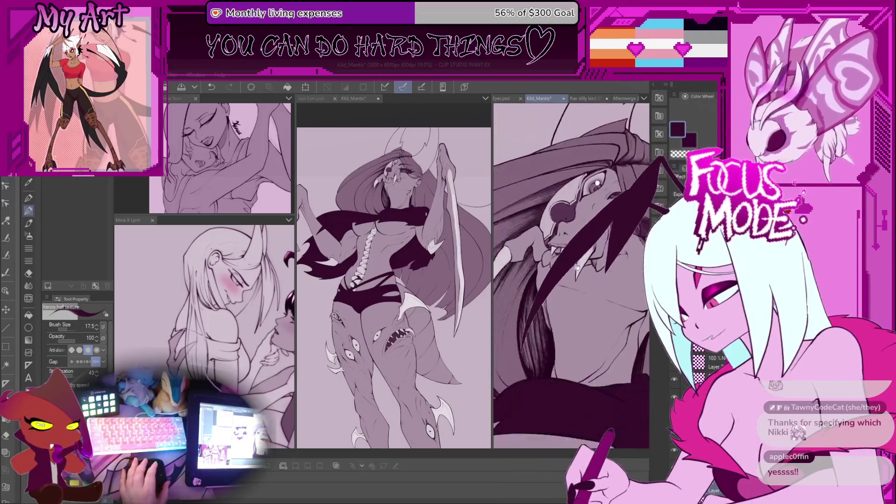
scroll(574, 270, "up", 3)
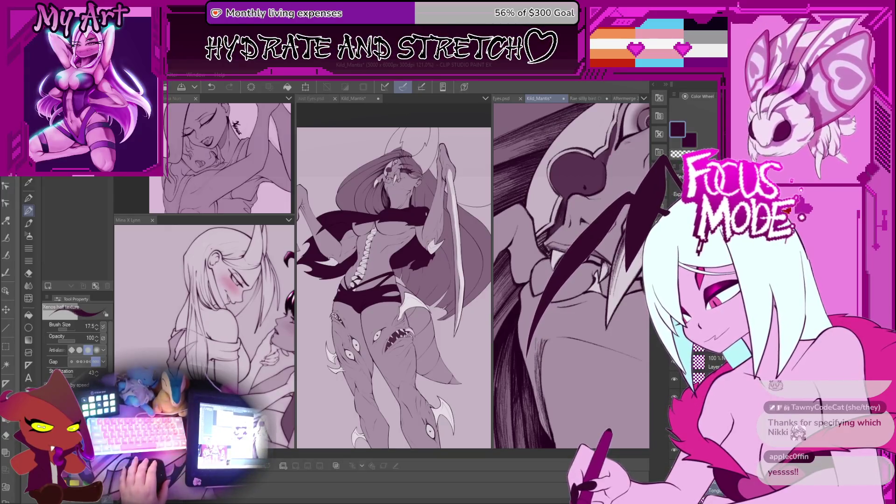
scroll(548, 226, "down", 5)
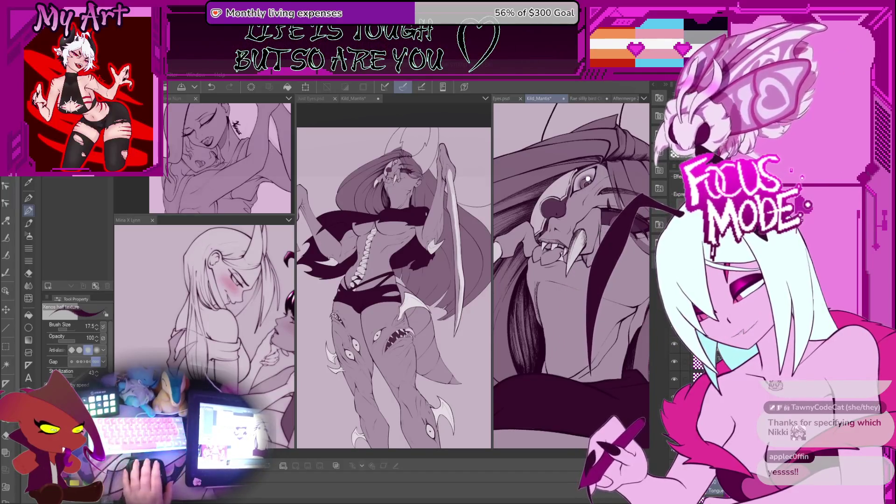
left_click_drag(568, 302, 589, 314)
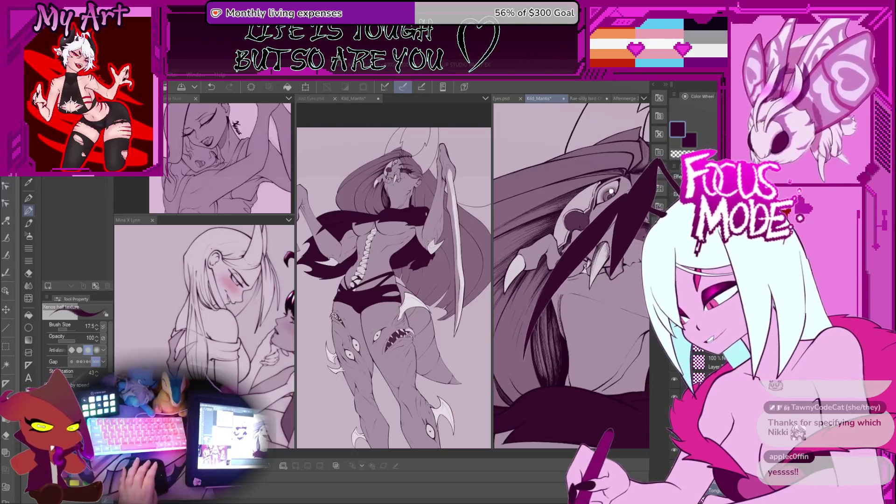
- Pick a crisp inking pen, fine-tune its size, and turn the view onto the fang
key("p")
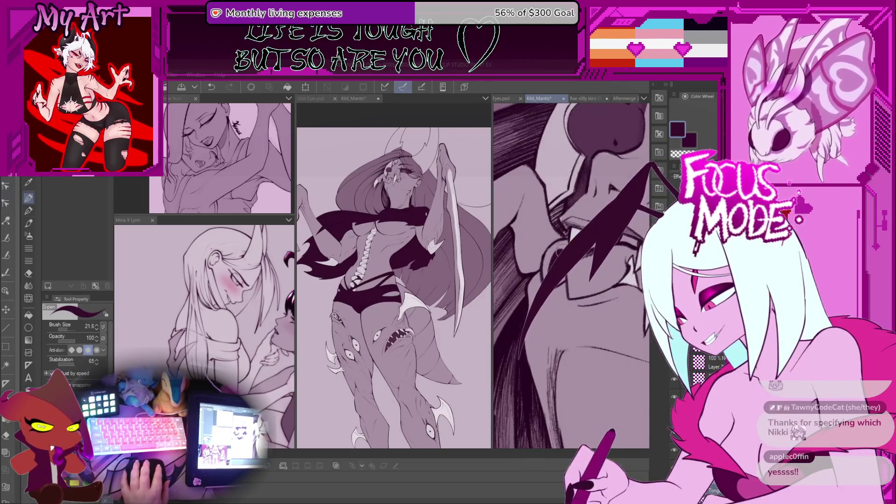
scroll(560, 238, "up", 2)
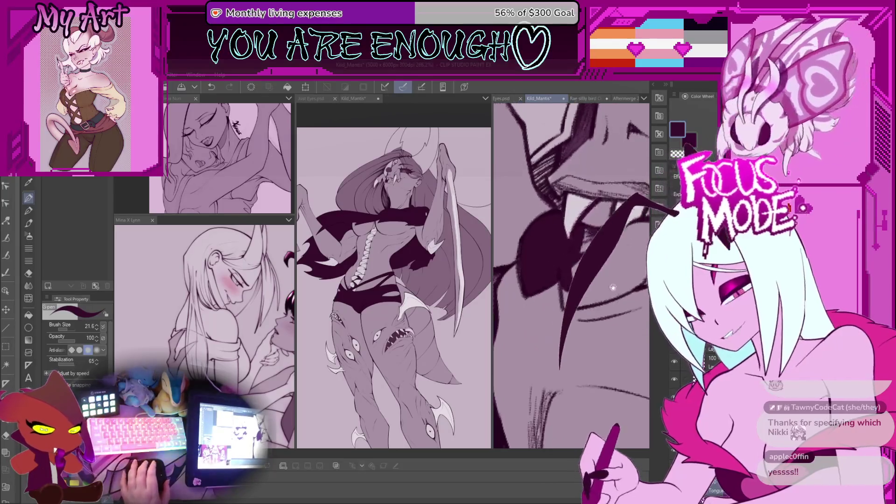
scroll(551, 270, "down", 1)
key("bracketleft")
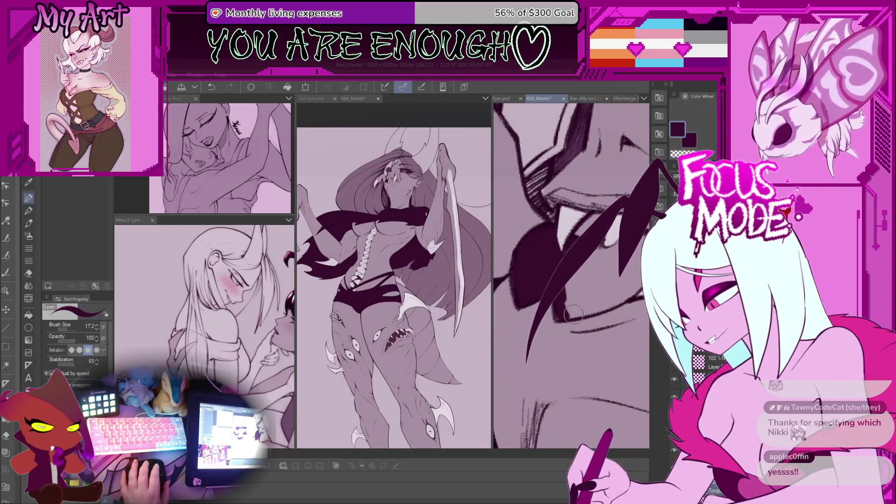
scroll(571, 317, "up", 3)
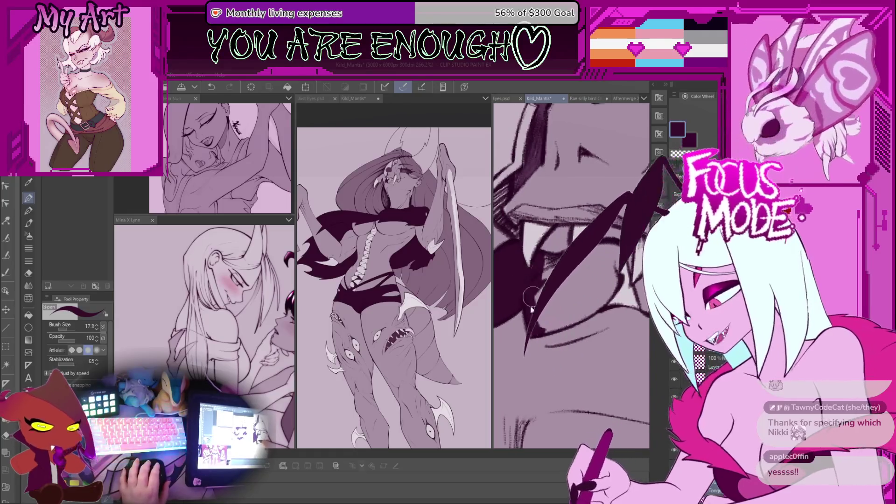
key("bracketleft")
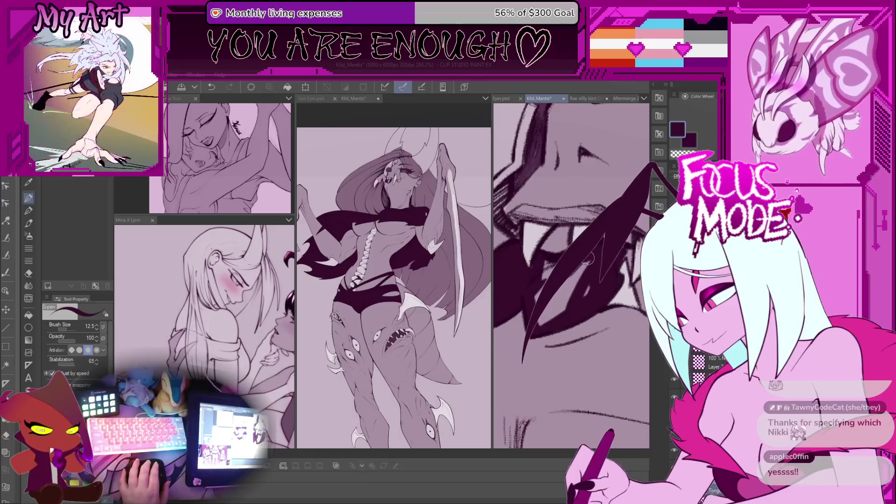
key("bracketright")
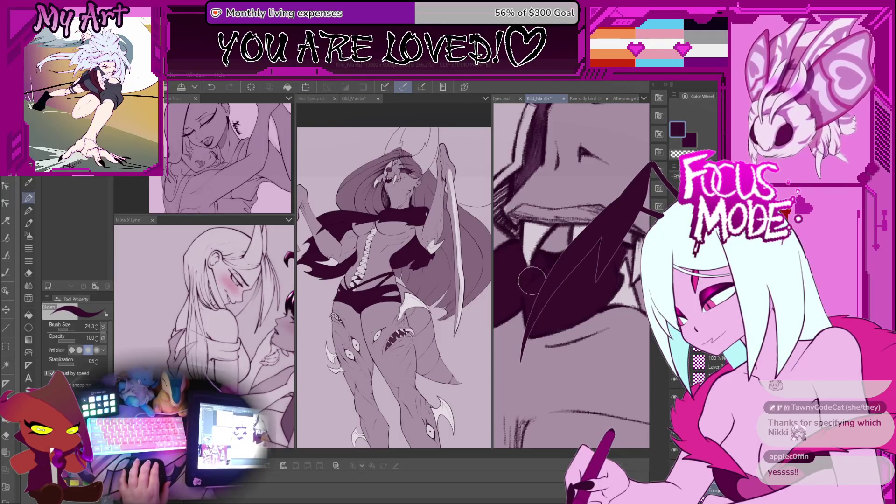
mouse_move(536, 273)
left_mouse_down()
mouse_move(570, 238)
mouse_move(573, 295)
left_mouse_up()
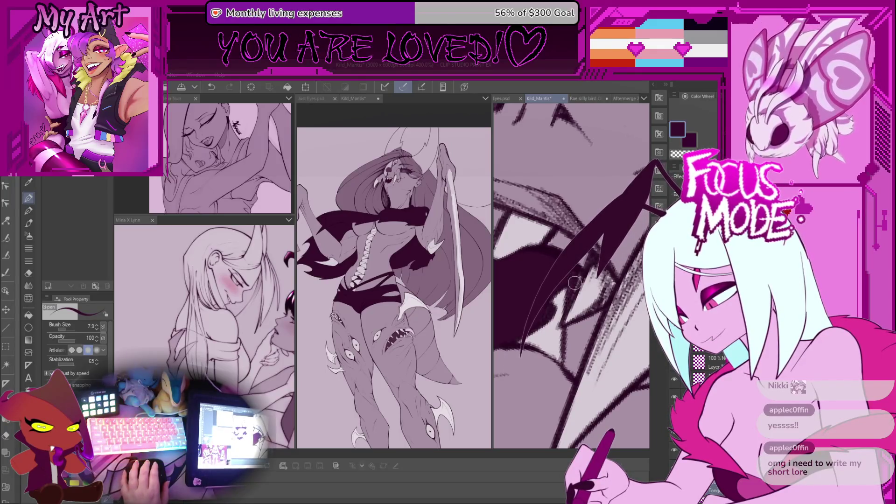
mouse_move(570, 324)
left_mouse_down()
mouse_move(603, 260)
mouse_move(584, 275)
mouse_move(580, 263)
left_mouse_up()
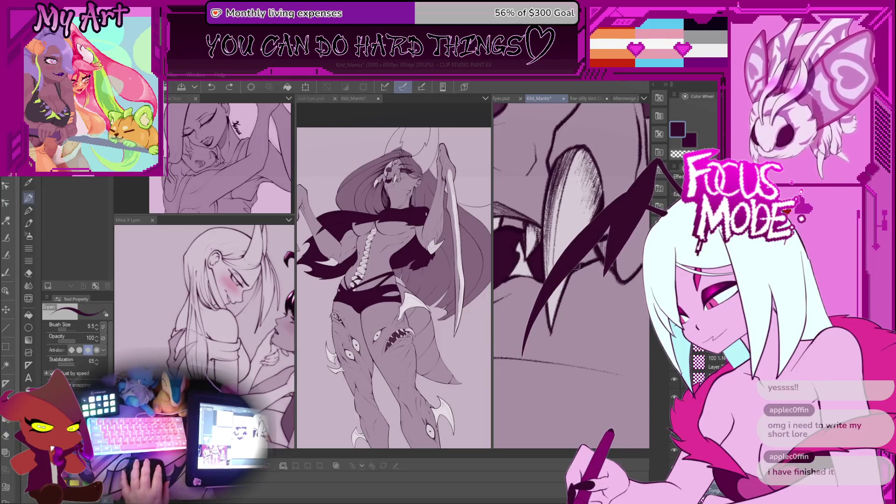
mouse_move(577, 266)
left_mouse_down()
mouse_move(597, 273)
mouse_move(591, 245)
left_mouse_up()
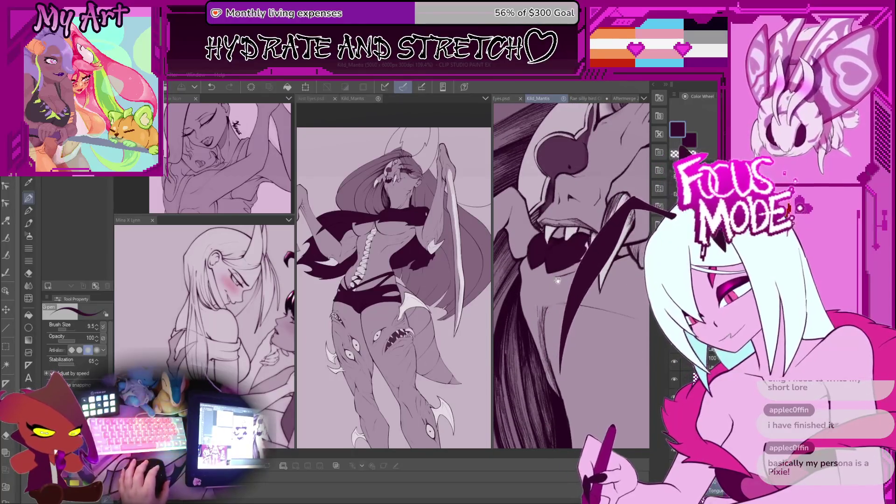
left_click_drag(557, 281, 534, 295)
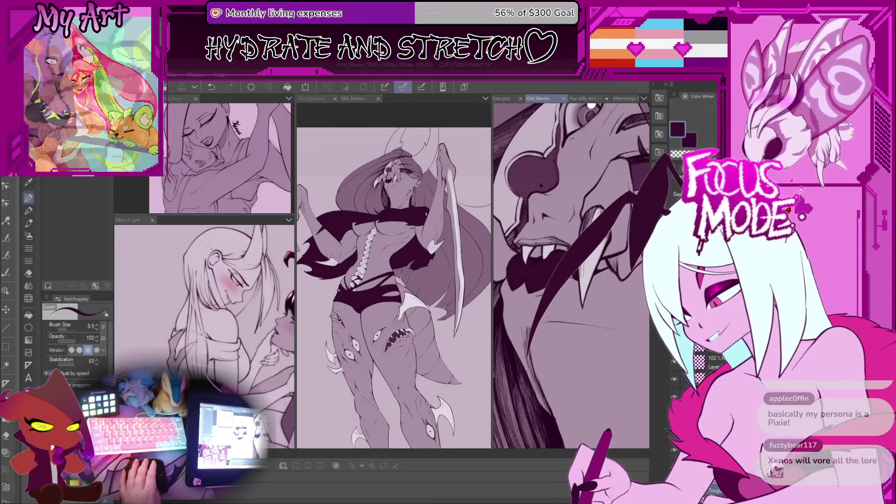
scroll(559, 241, "up", 5)
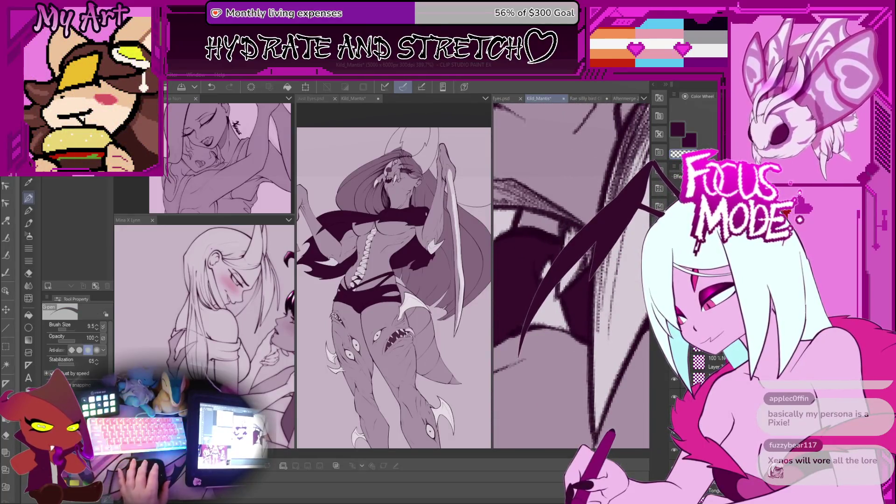
scroll(553, 256, "down", 5)
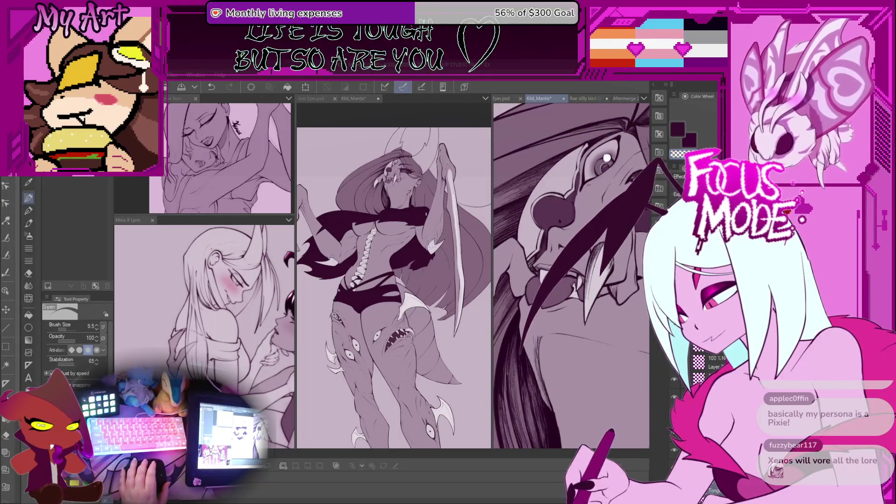
scroll(563, 231, "down", 3)
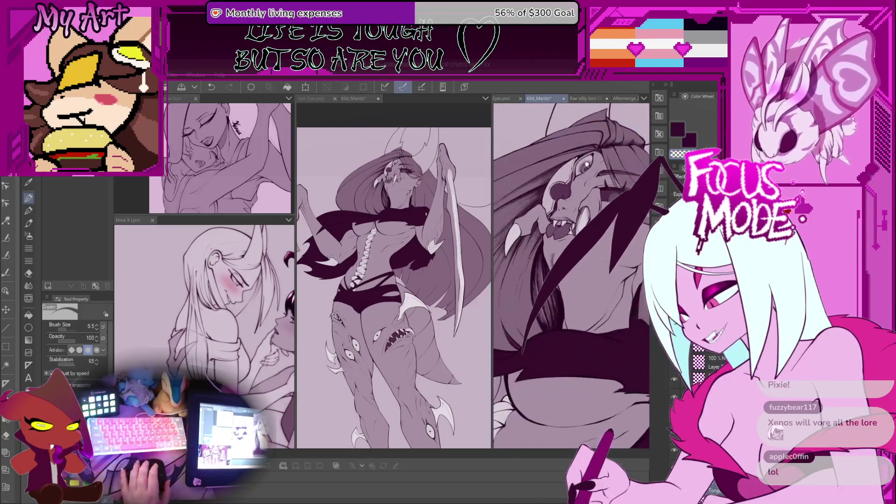
left_click_drag(563, 231, 565, 251)
key("p")
mouse_move(581, 367)
left_mouse_down()
mouse_move(602, 350)
mouse_move(621, 355)
left_mouse_up()
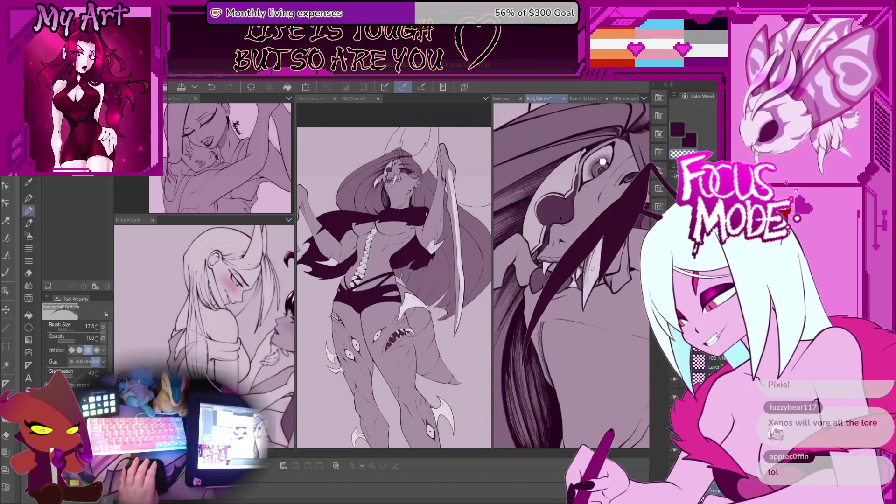
key("p")
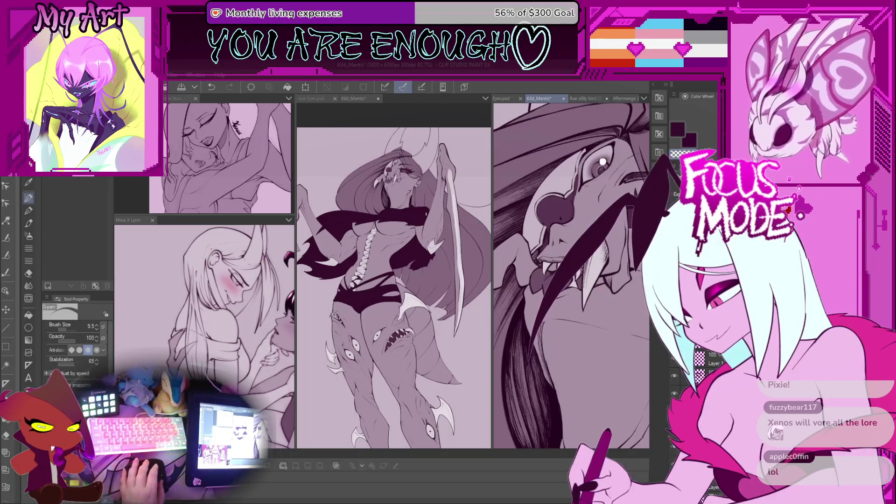
- Switch back to the inking pen, zoom into the teeth, and rotate the view around the fanged face
left_click(28, 210)
key("p")
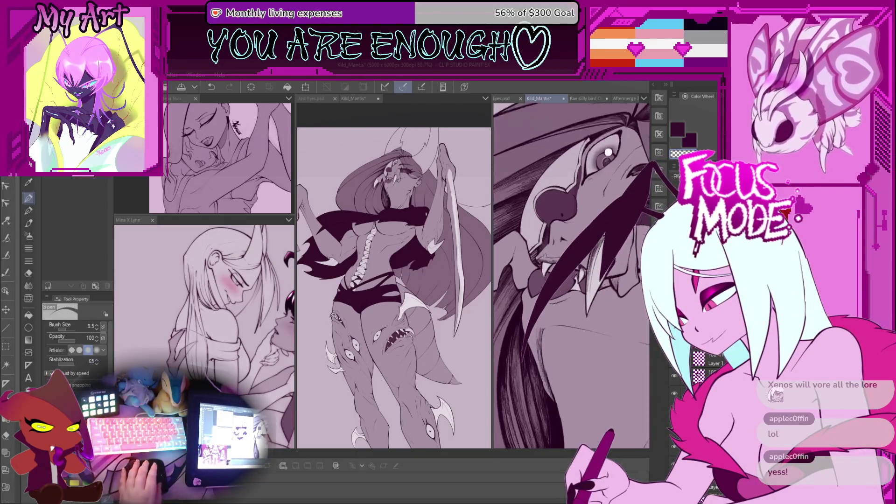
scroll(547, 260, "up", 3)
scroll(583, 275, "up", 1)
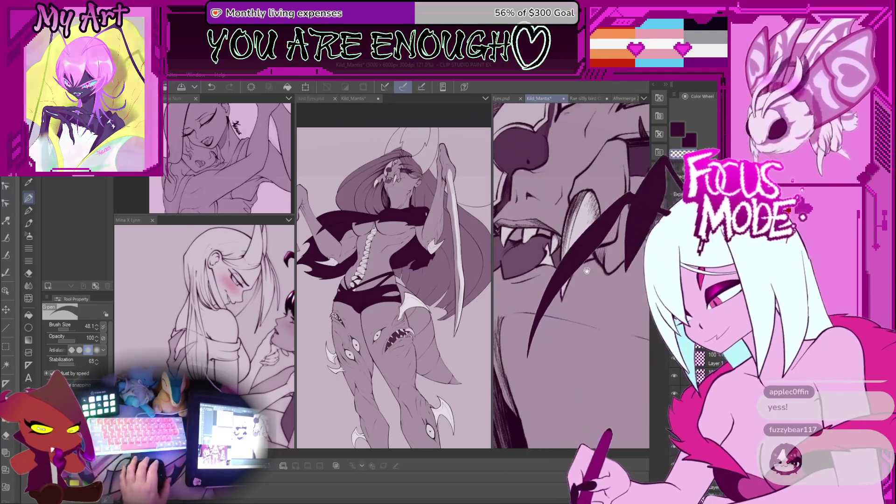
scroll(583, 280, "down", 5)
scroll(590, 317, "up", 5)
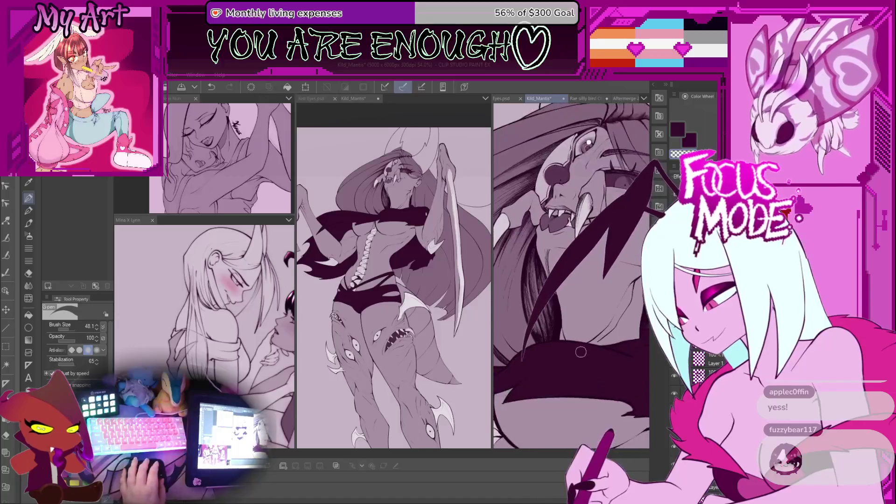
scroll(582, 301, "up", 3)
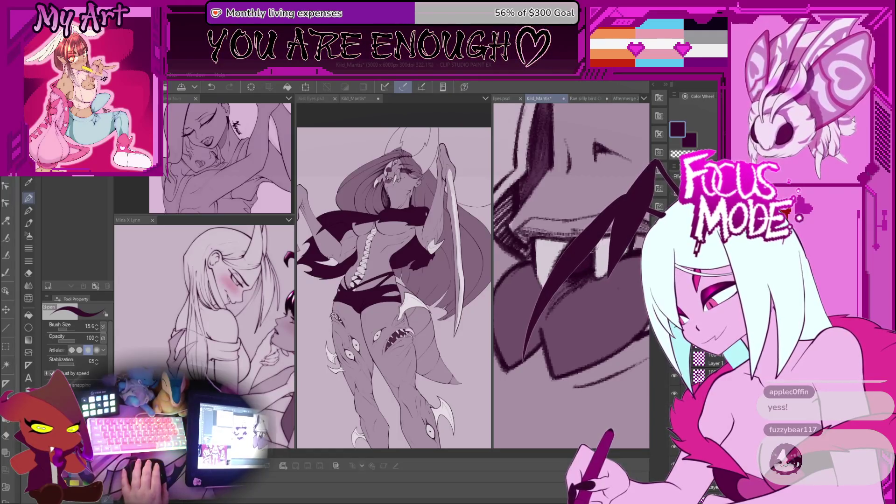
left_click_drag(587, 258, 590, 254)
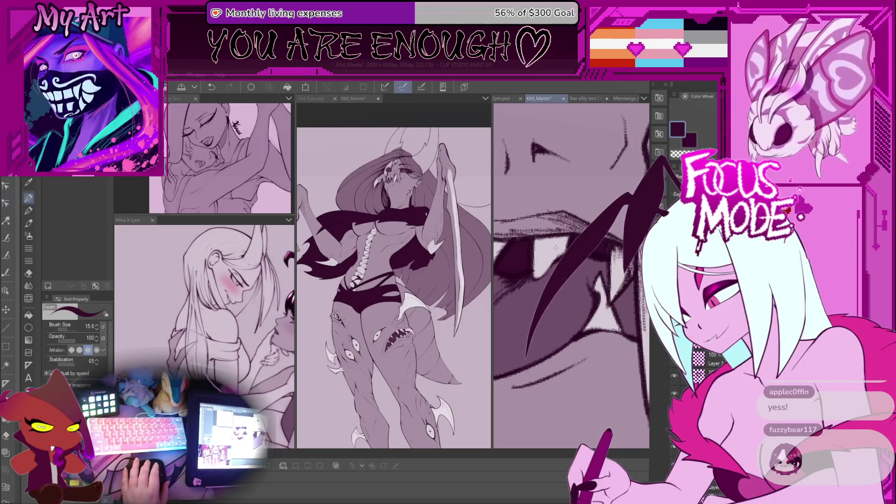
mouse_move(611, 267)
left_mouse_down()
mouse_move(550, 265)
mouse_move(598, 277)
left_mouse_up()
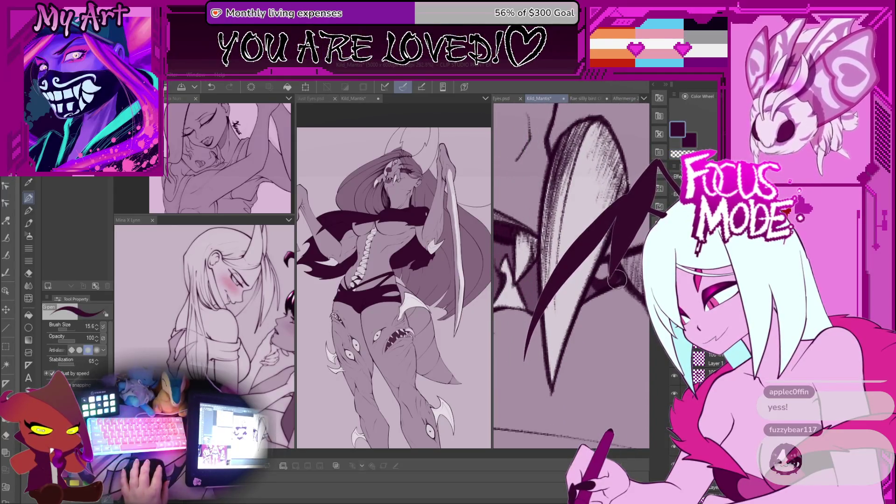
left_click_drag(602, 257, 644, 341)
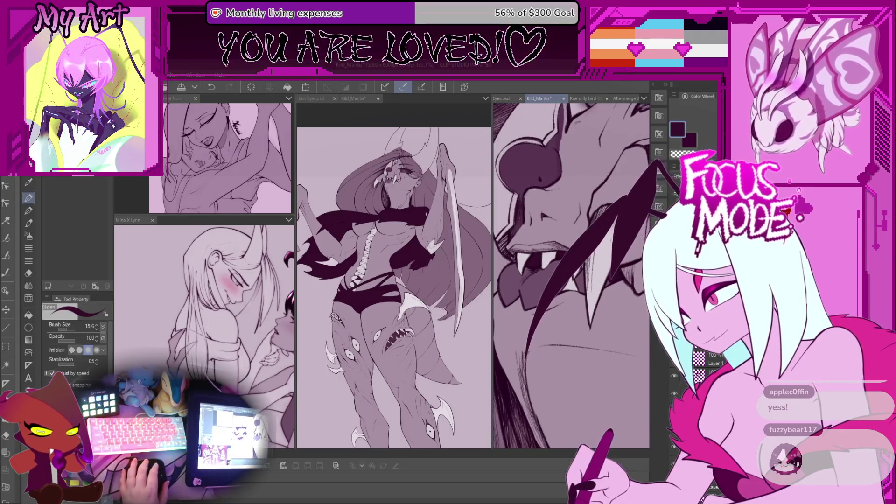
scroll(595, 175, "down", 3)
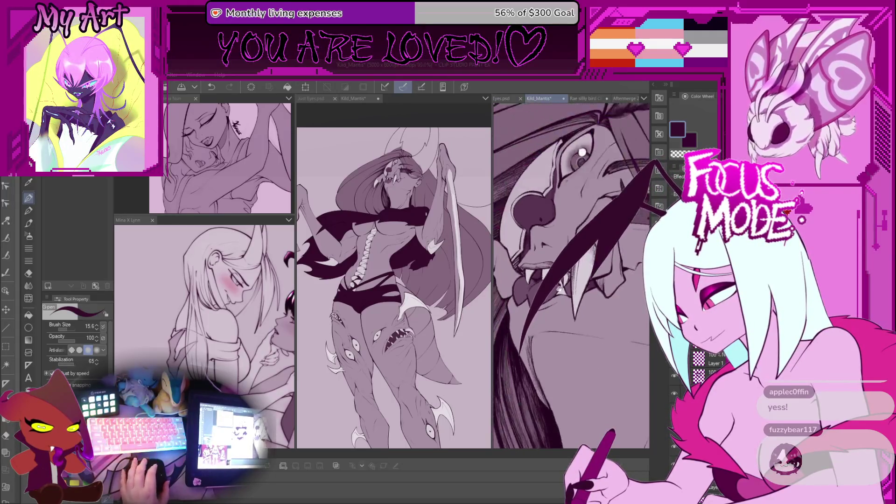
- Switch between airbrush and pen sub tools and reduce the brush size
key("b")
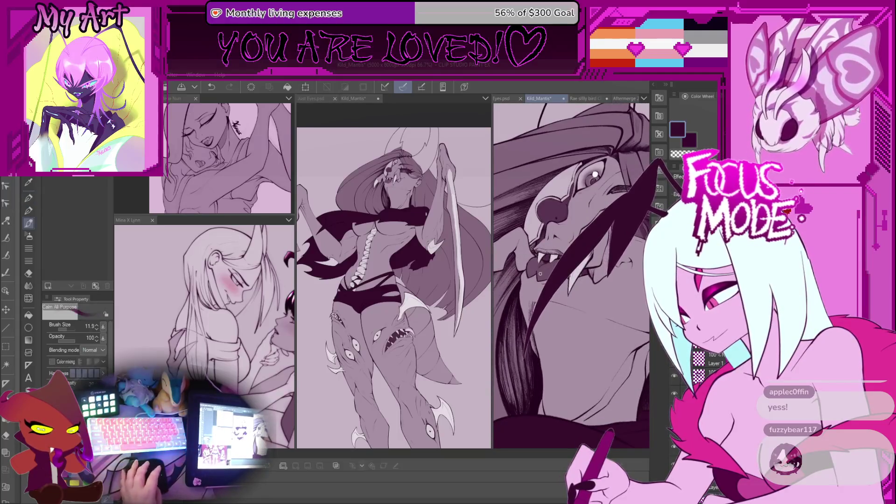
scroll(546, 260, "up", 3)
key("p")
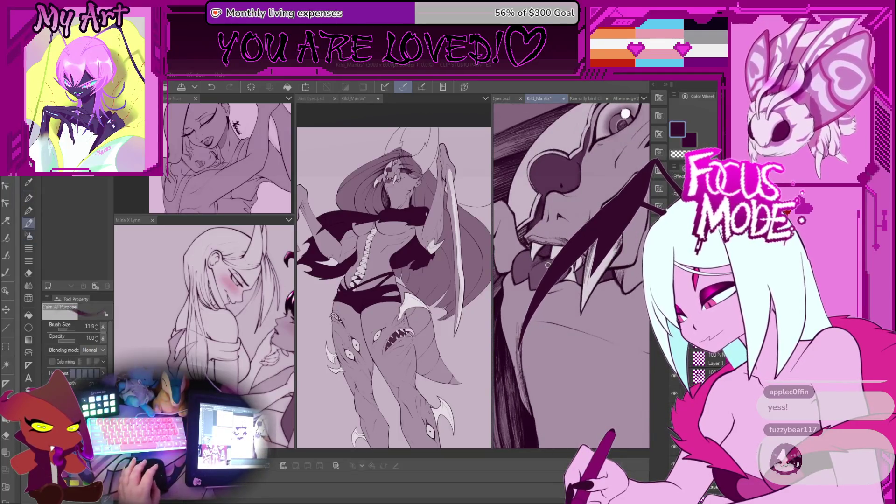
scroll(561, 285, "down", 2)
scroll(561, 285, "up", 2)
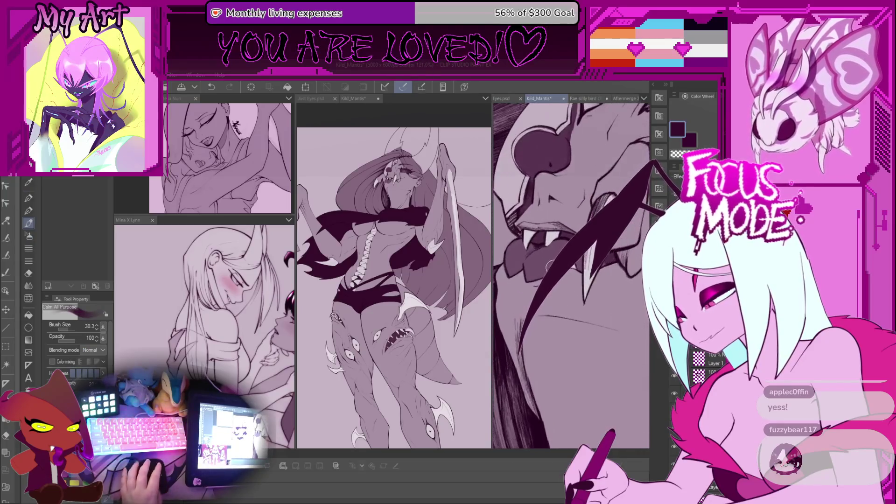
key("bracketleft")
key("bracketleft")
key("b")
scroll(551, 264, "up", 1)
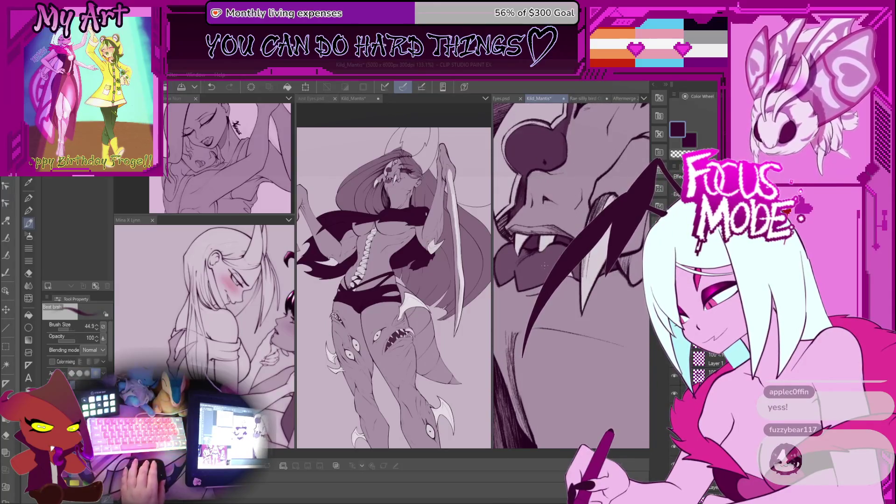
- Sketch faint strokes around the fang, undoing the last one
left_click_drag(547, 265, 571, 277)
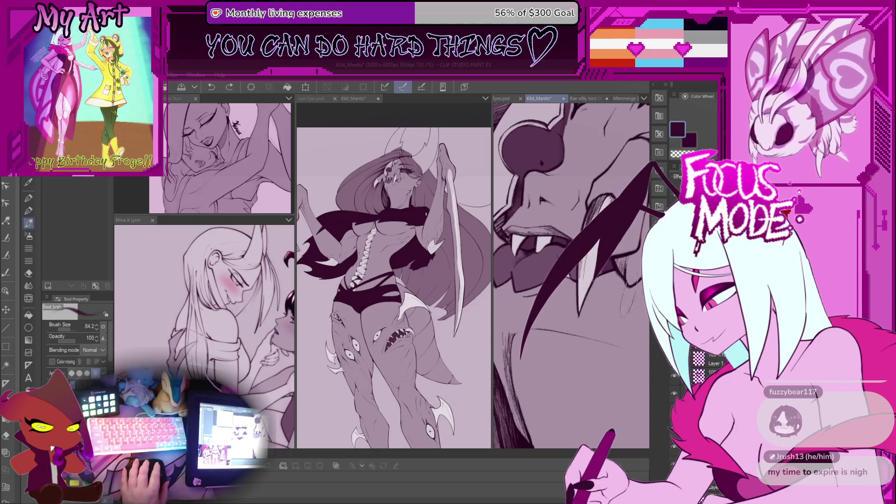
left_click_drag(556, 261, 577, 247)
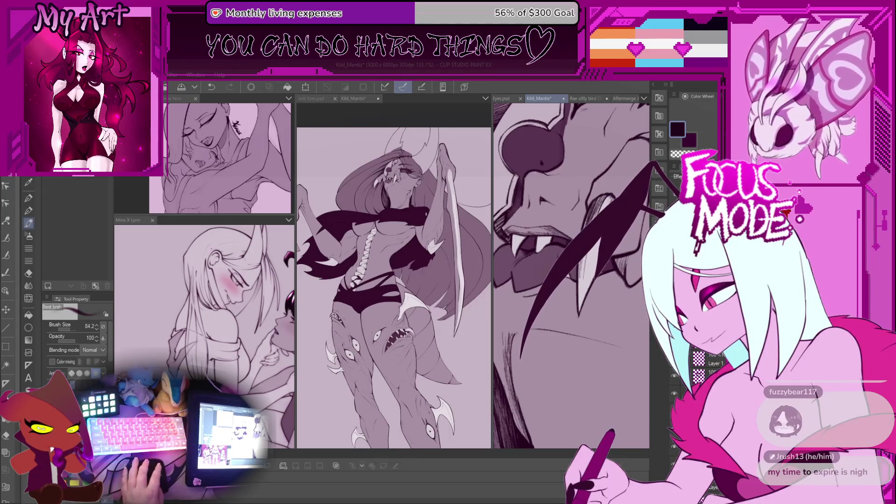
left_click_drag(597, 241, 583, 280)
left_click_drag(541, 252, 518, 292)
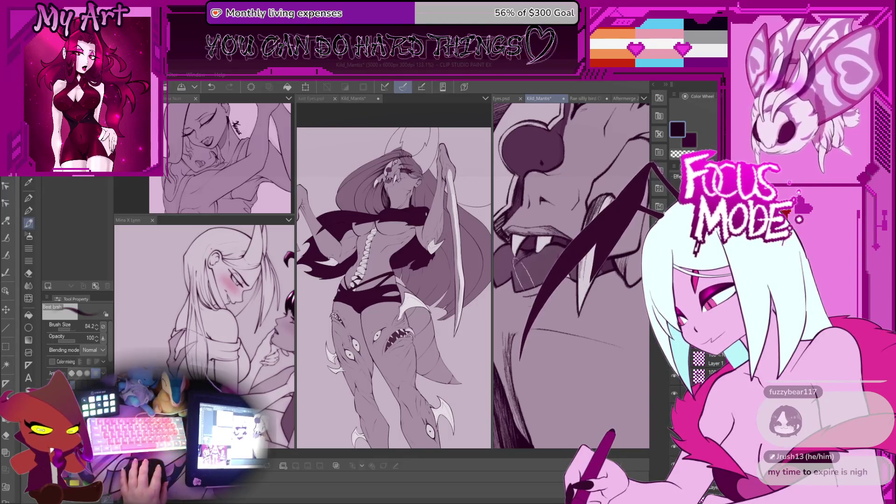
key("ctrl+z")
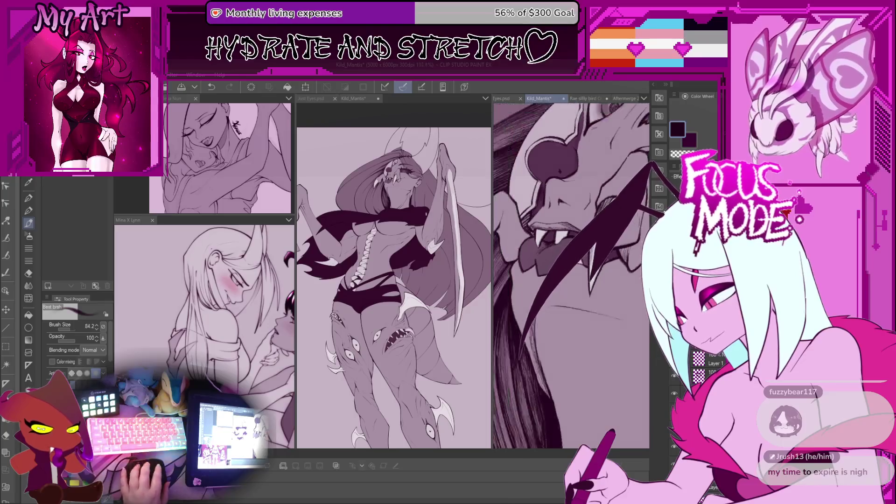
scroll(569, 275, "down", 2)
- Draw a light tongue stroke, dark hatching near the fang, and the tongue outline
mouse_move(556, 252)
left_mouse_down()
mouse_move(541, 280)
mouse_move(567, 281)
mouse_move(565, 266)
mouse_move(584, 285)
left_mouse_up()
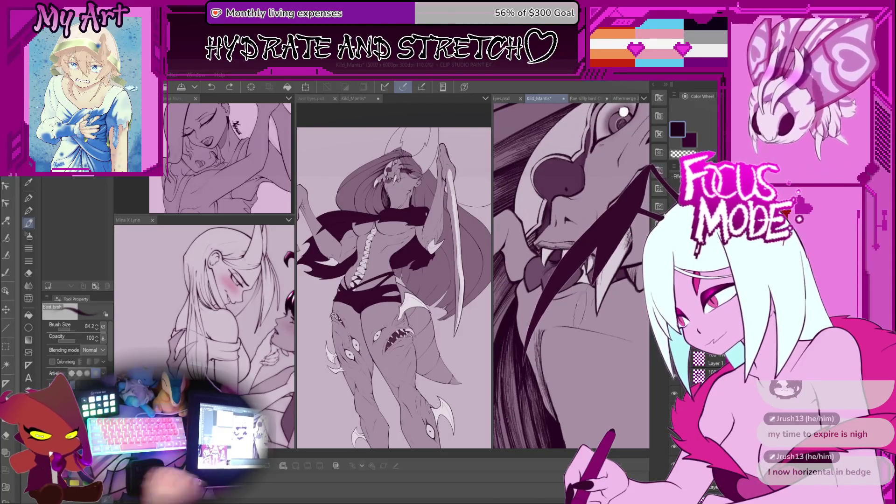
mouse_move(602, 236)
left_mouse_down()
mouse_move(591, 283)
mouse_move(529, 331)
left_mouse_up()
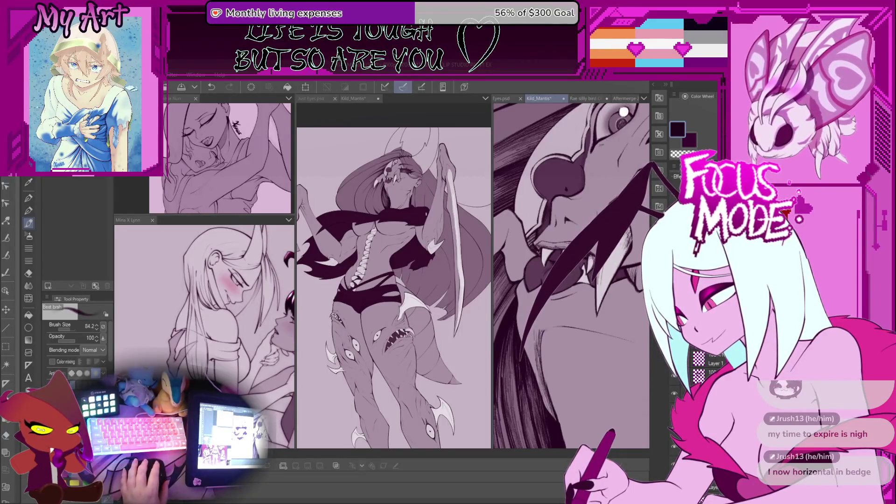
left_click_drag(544, 250, 530, 284)
scroll(552, 247, "up", 2)
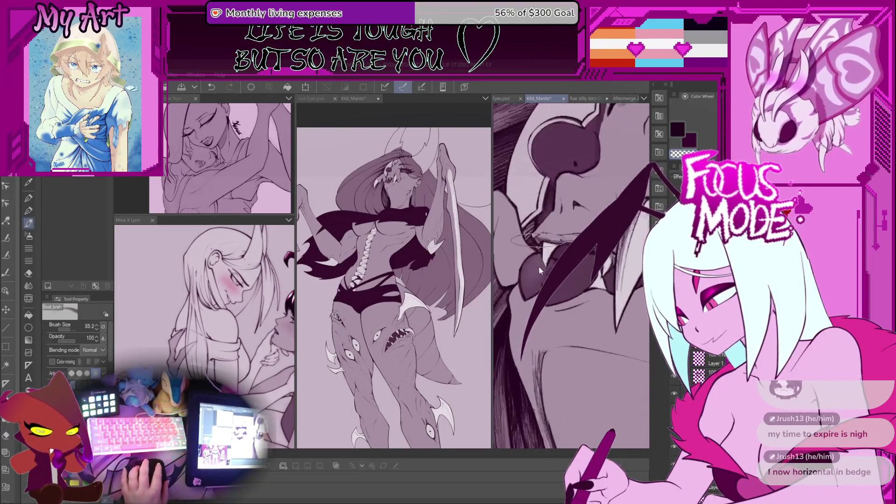
scroll(520, 296, "down", 2)
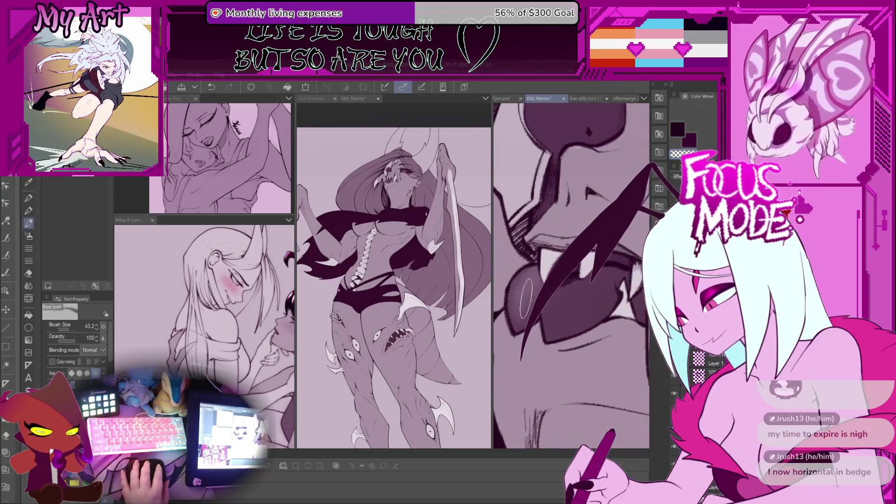
- Undo and redraw the dark fang stroke several times, ending thicker with a curved tip
key("ctrl+z")
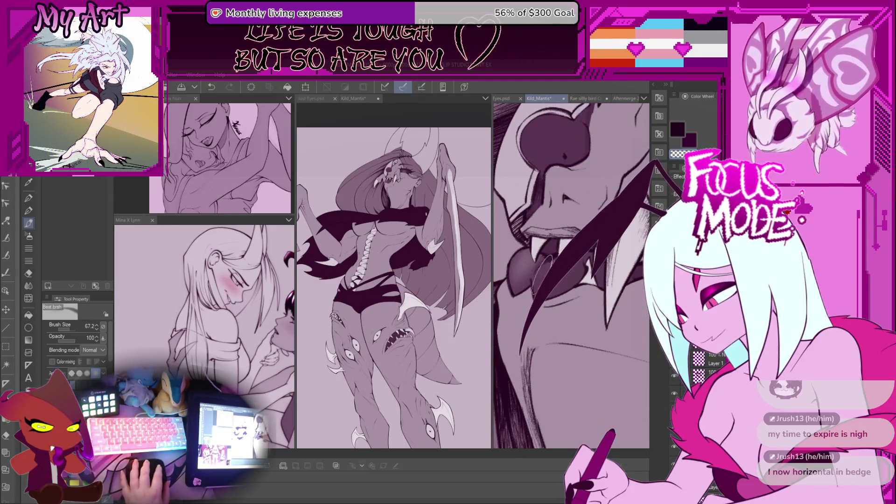
scroll(555, 264, "down", 1)
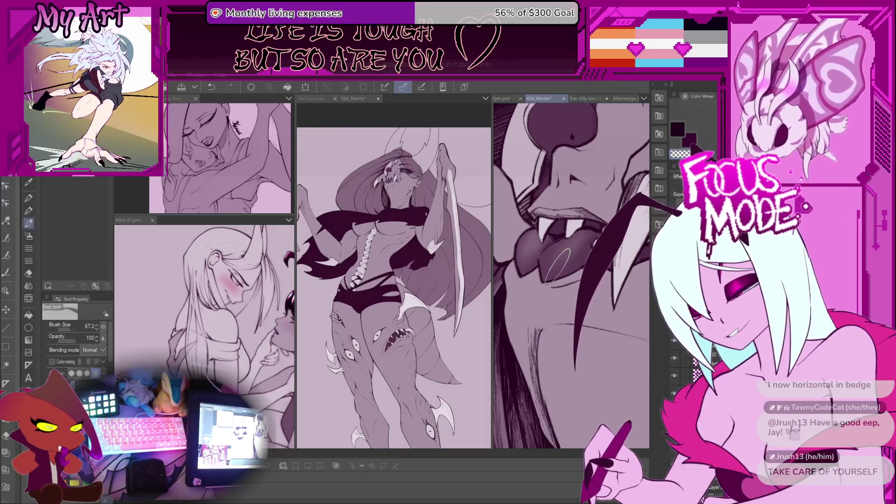
key("ctrl+z")
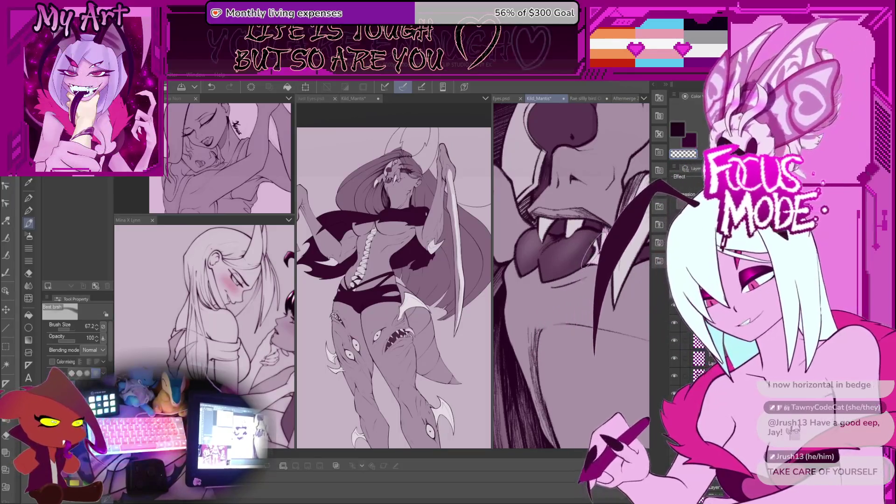
left_click_drag(602, 230, 576, 313)
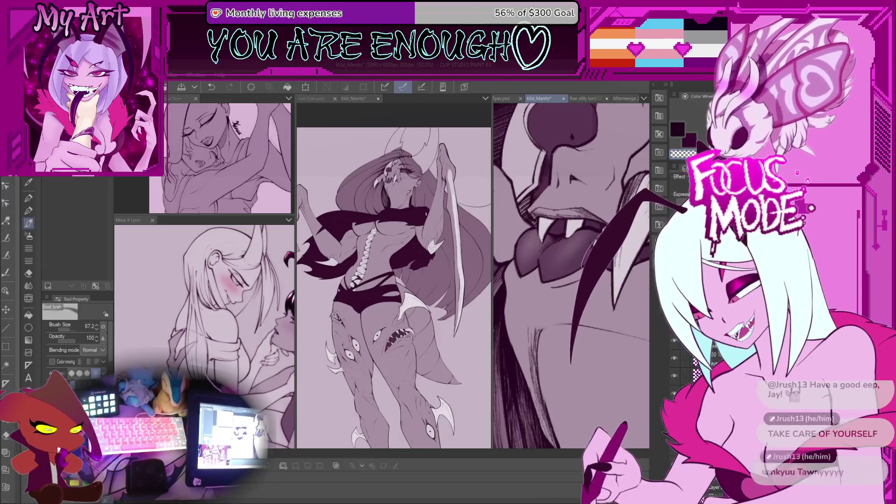
key("ctrl+z")
left_click_drag(604, 225, 567, 312)
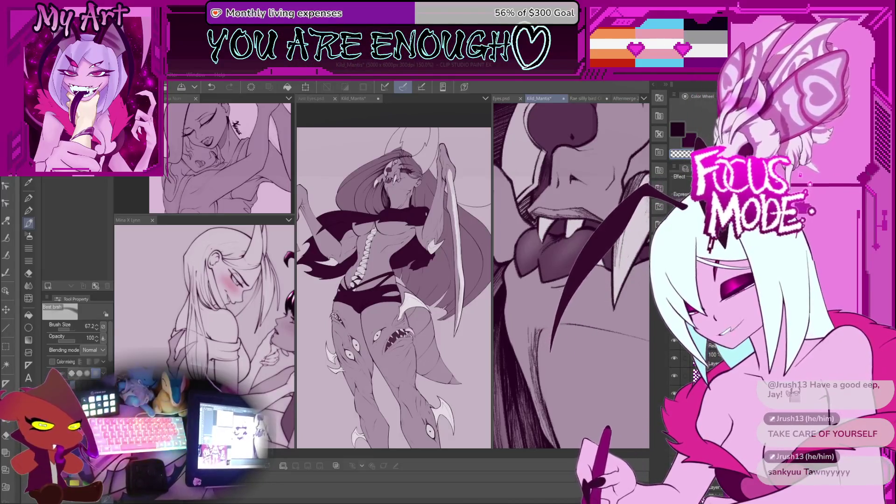
key("ctrl+z")
key("ctrl+z")
left_click_drag(602, 231, 553, 352)
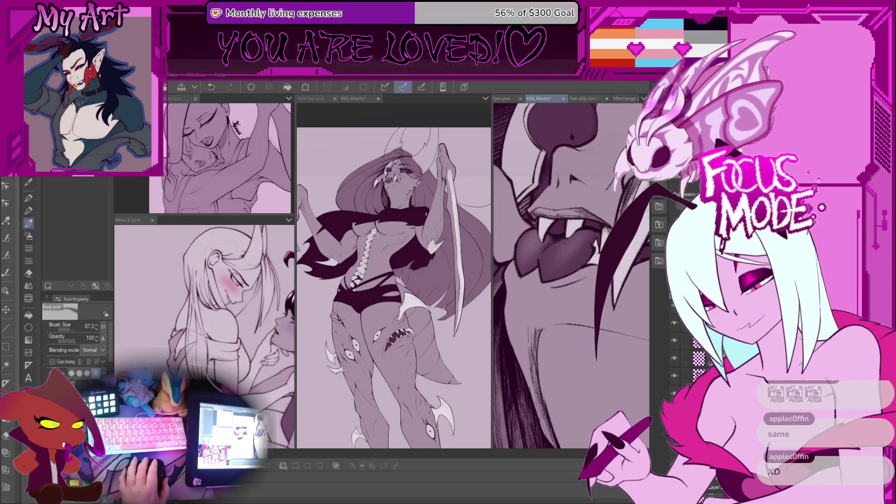
- Redraw the dark stroke beside the fang, undo it, and shrink the brush slightly
left_click_drag(527, 326, 545, 250)
scroll(545, 250, "up", 5)
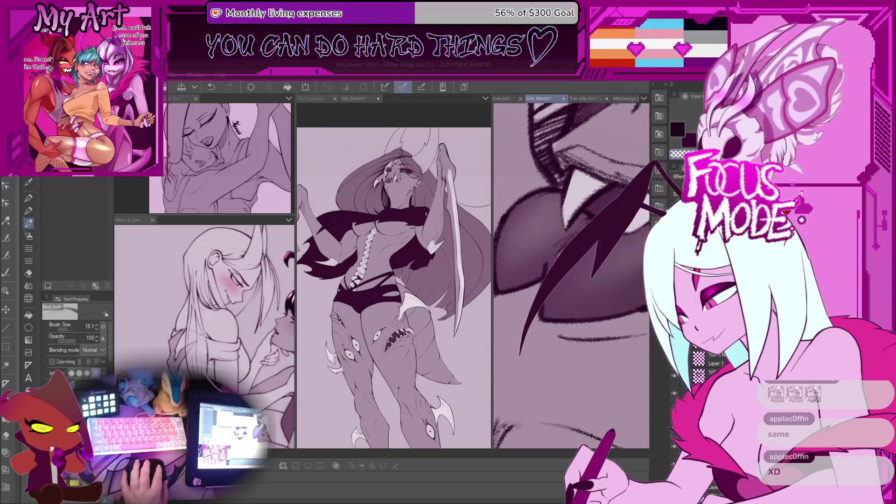
left_click_drag(537, 292, 520, 362)
scroll(571, 275, "down", 5)
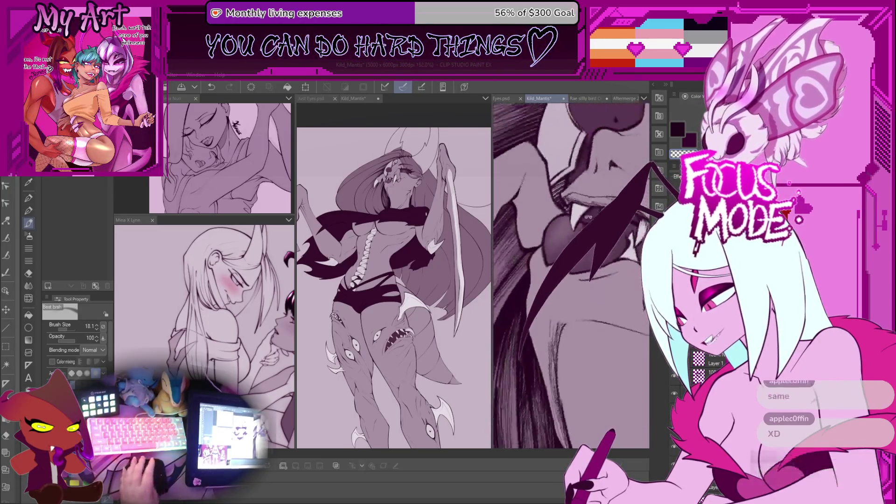
scroll(579, 201, "up", 4)
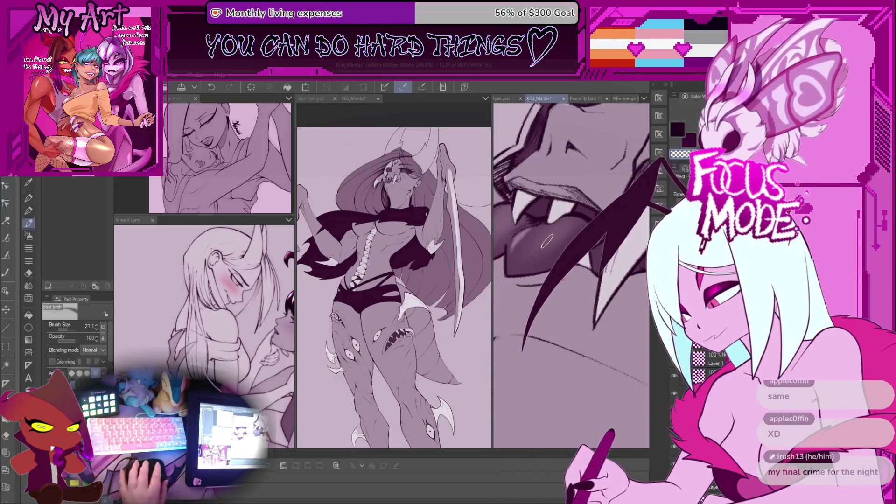
key("ctrl+z")
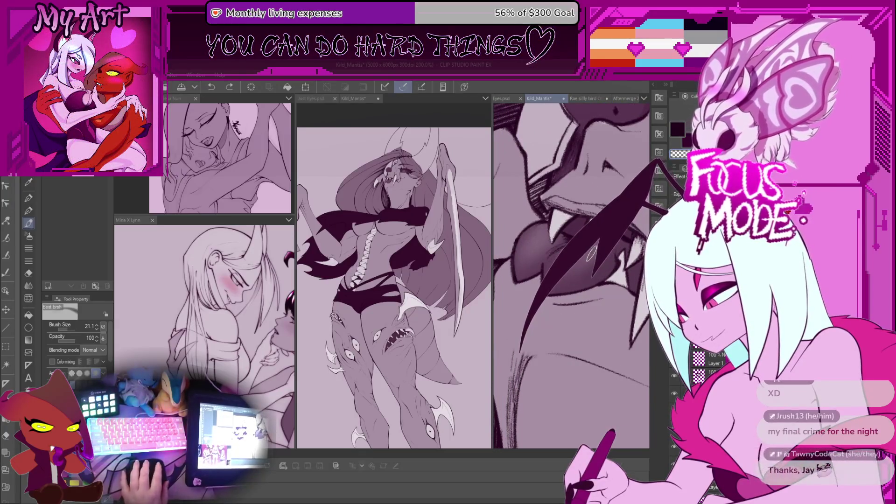
left_click_drag(590, 255, 583, 262)
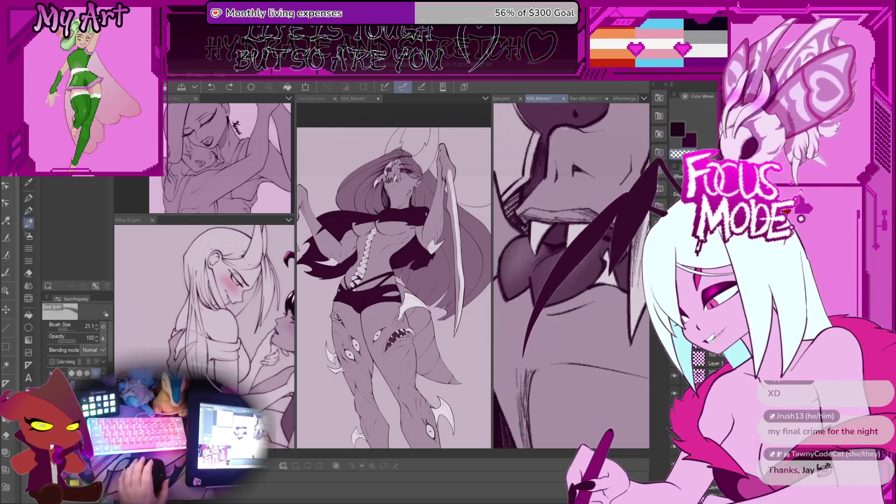
key("bracketleft")
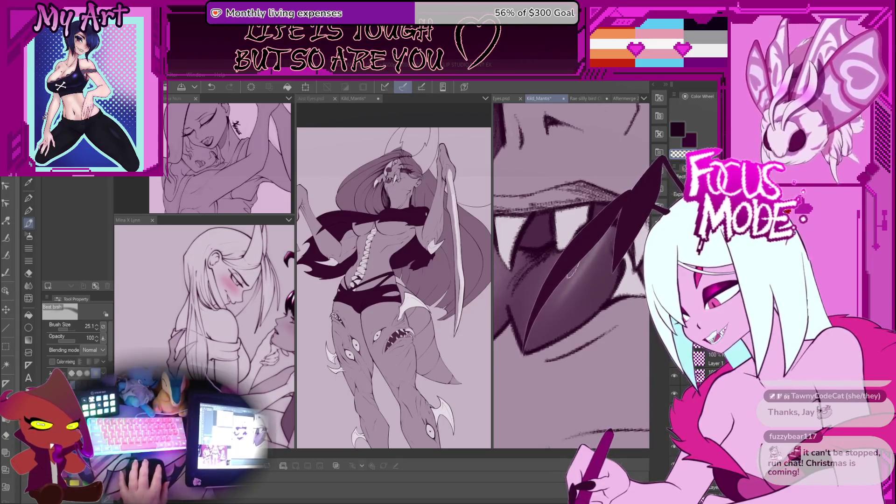
- Undo the last stroke near the mouth and fine-tune the brush size and view
scroll(560, 289, "down", 5)
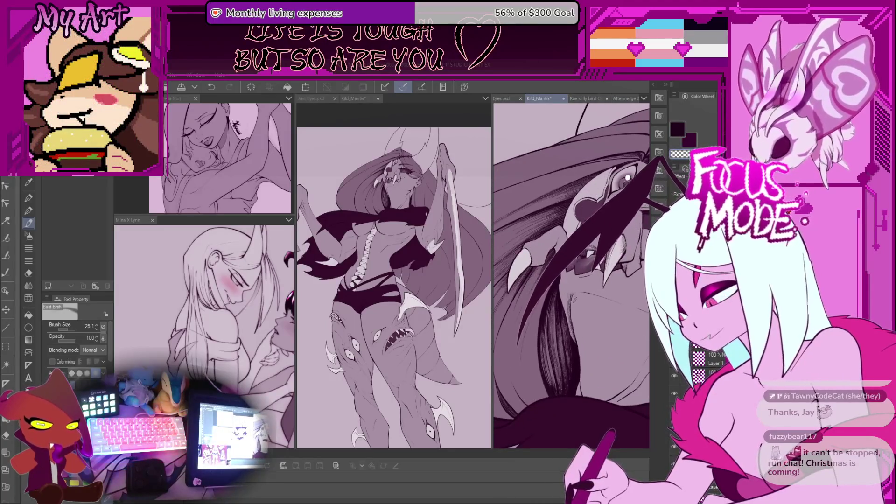
scroll(571, 276, "up", 5)
key("ctrl+z")
scroll(533, 277, "up", 3)
key("bracketright")
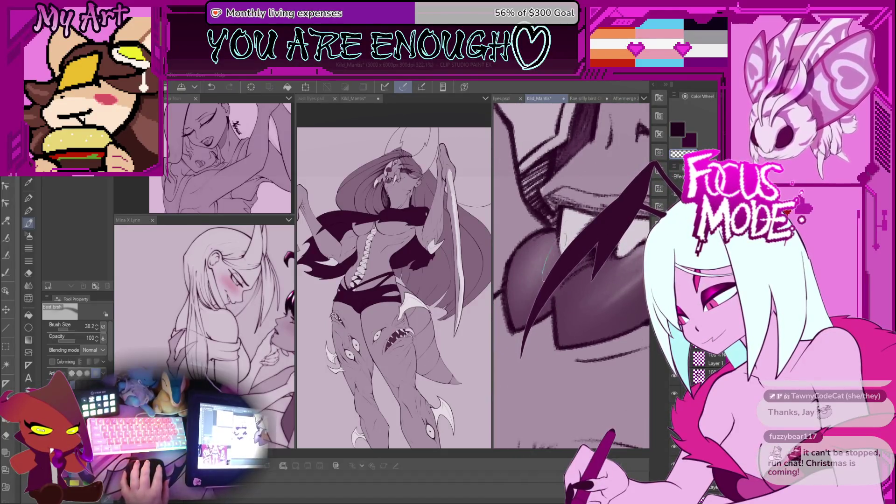
key("bracketleft")
key("bracketleft")
scroll(546, 263, "up", 2)
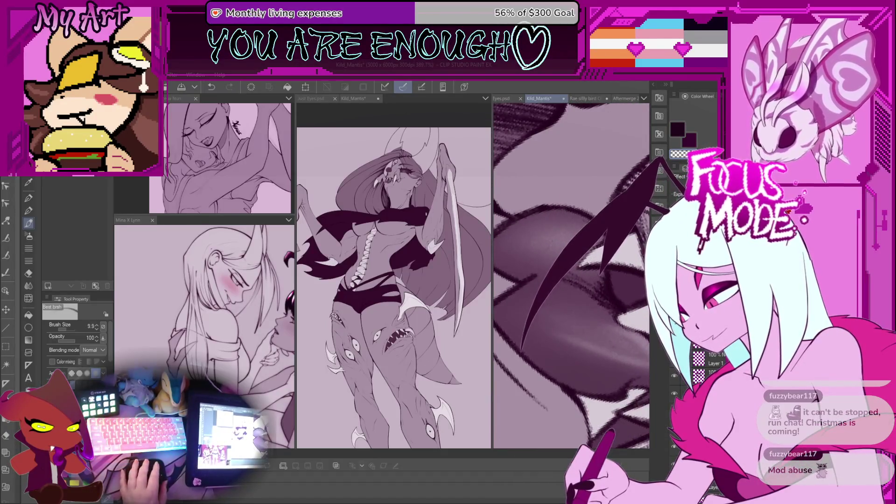
scroll(571, 276, "up", 3)
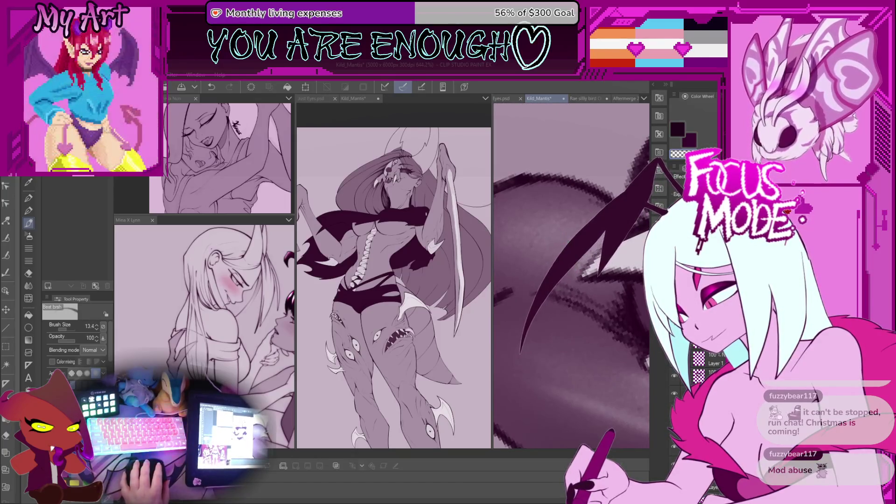
key("bracketright")
key("ctrl+alt+0")
scroll(574, 282, "up", 5)
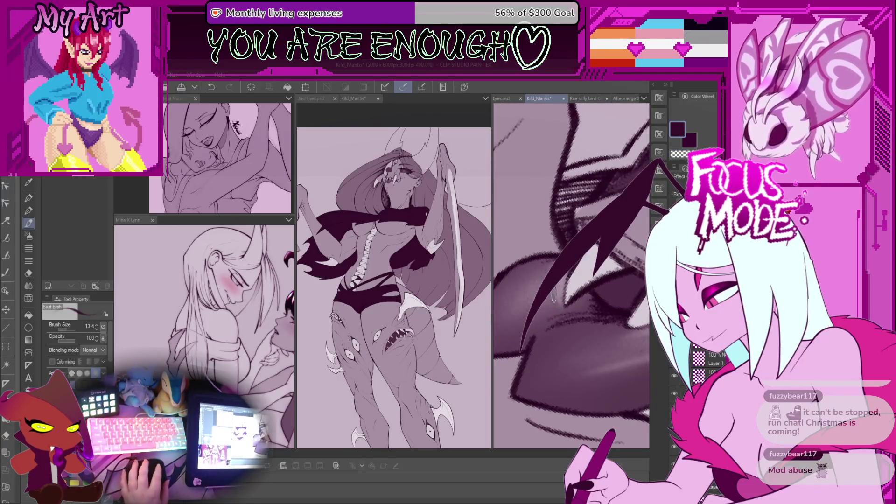
scroll(560, 289, "down", 2)
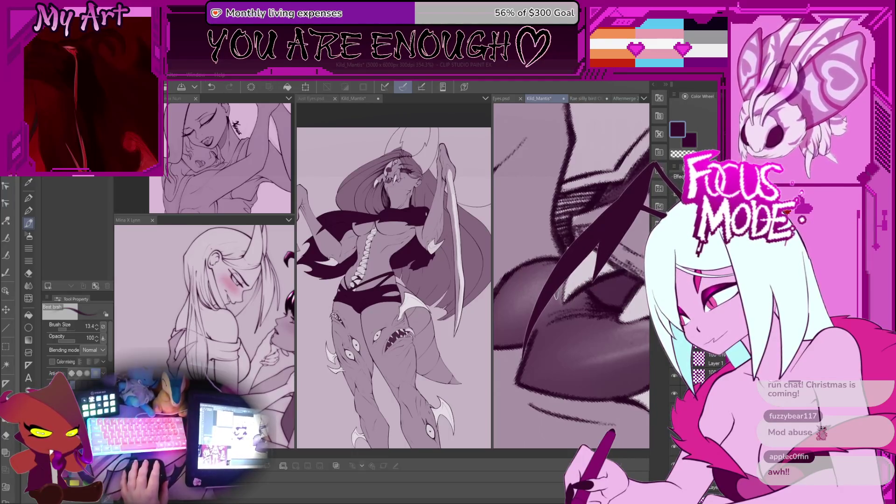
- Switch to transparent colour and rotate and zoom in on the spike's edge
key("c")
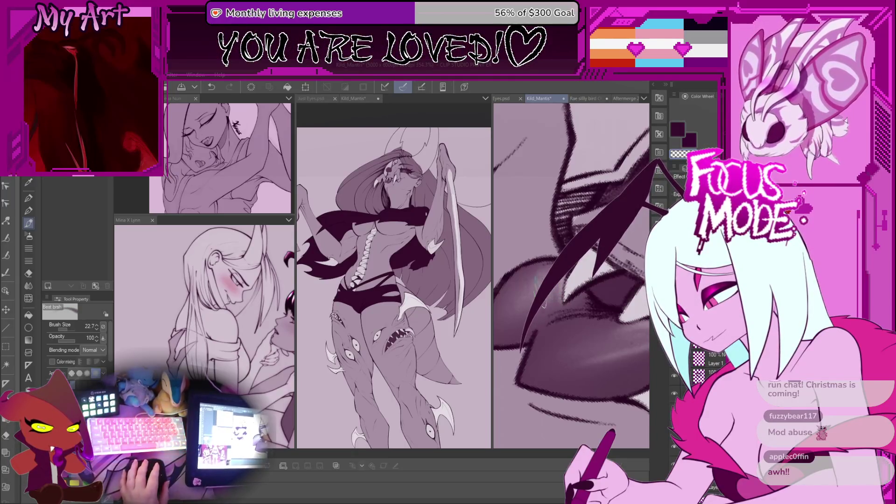
key("minus")
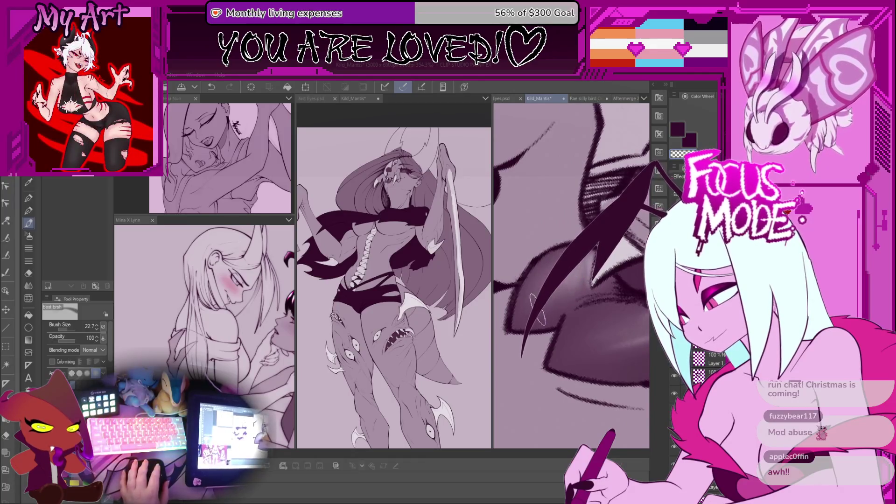
key("ctrl+plus")
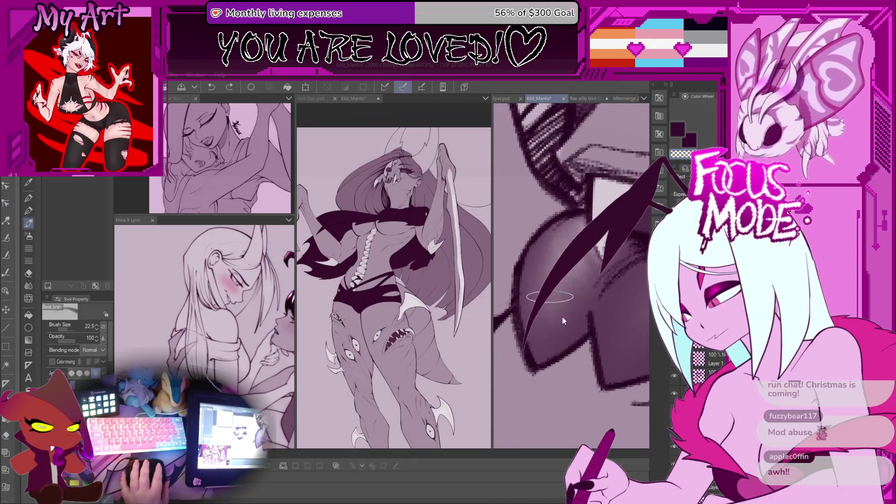
mouse_move(574, 315)
left_mouse_down()
mouse_move(533, 272)
mouse_move(574, 299)
mouse_move(536, 334)
left_mouse_up()
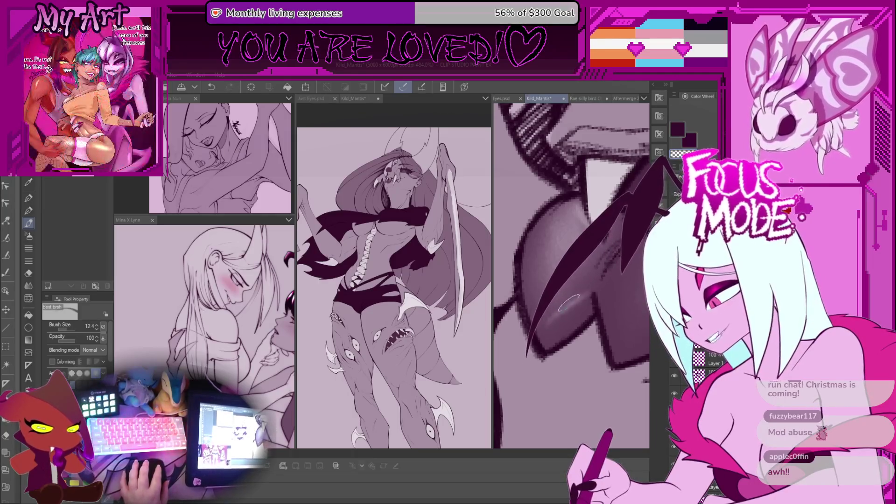
scroll(573, 294, "down", 5)
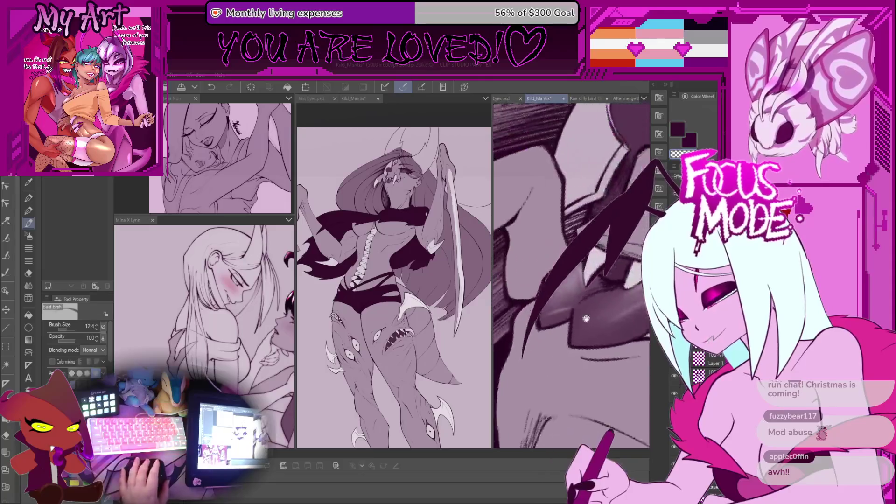
scroll(590, 286, "up", 5)
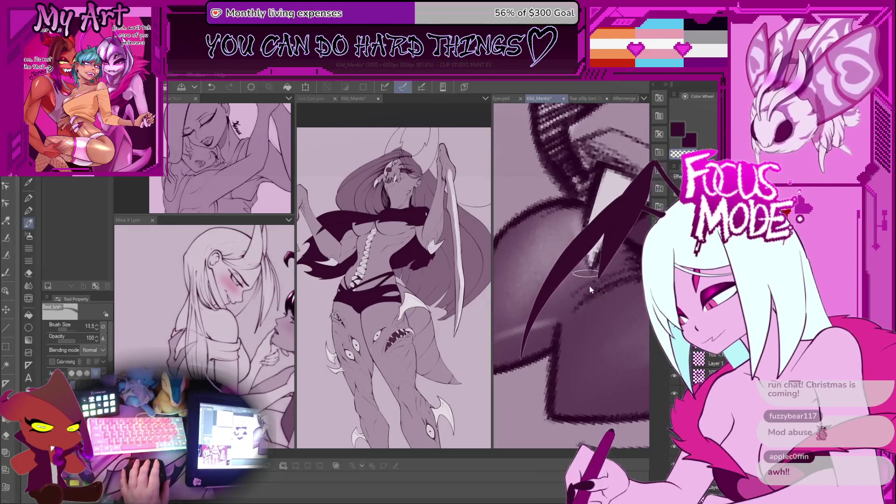
scroll(590, 291, "down", 2)
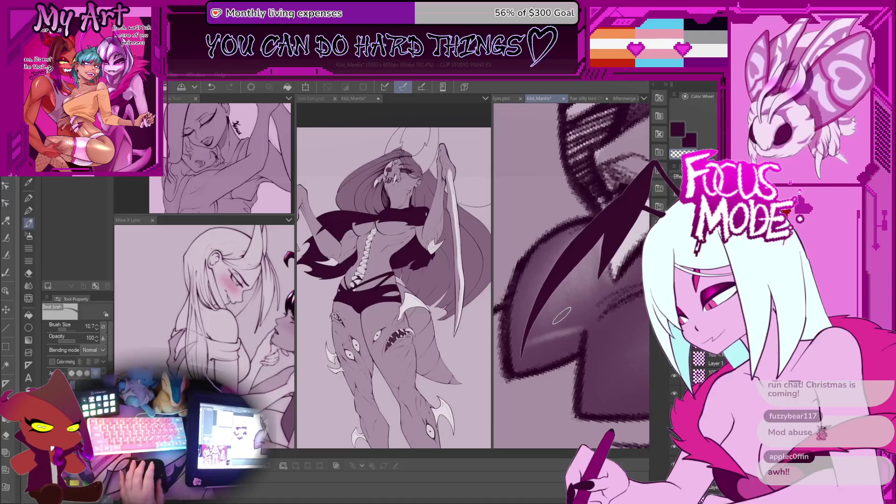
key("minus")
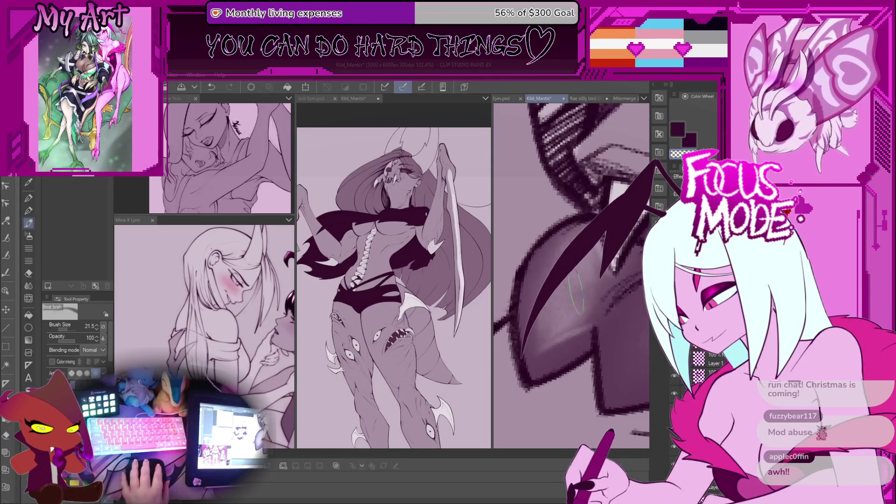
scroll(572, 324, "down", 10)
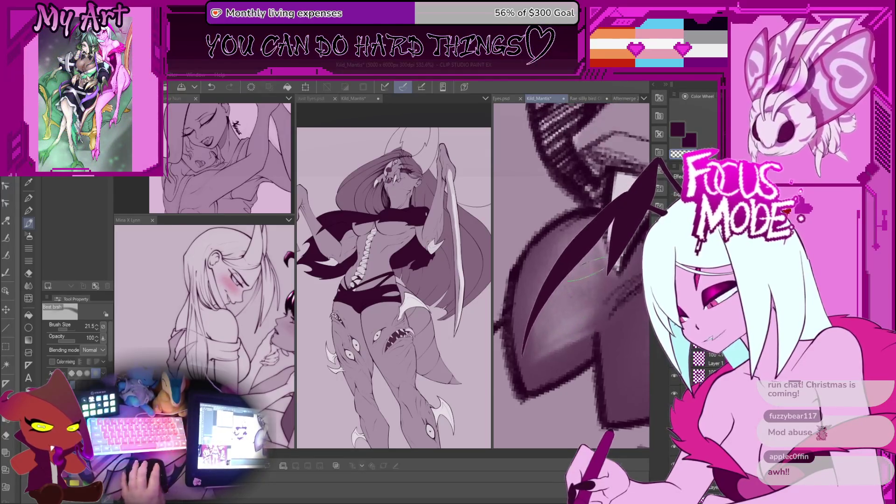
scroll(544, 313, "up", 5)
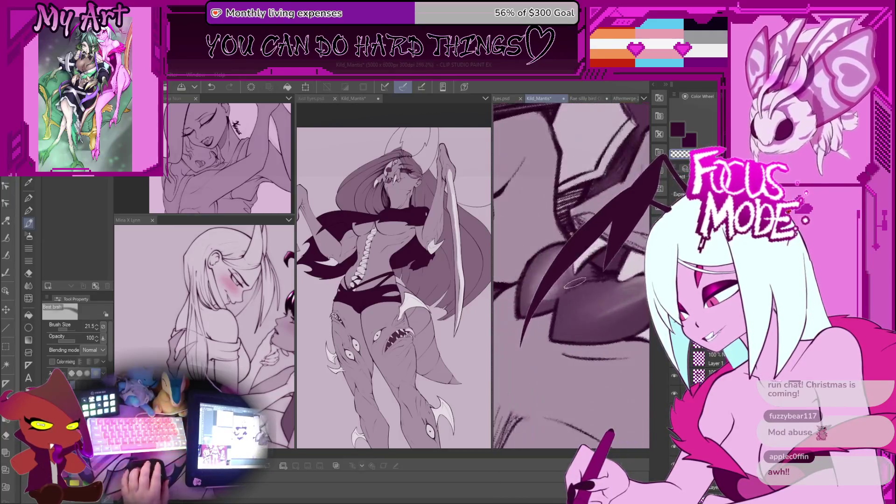
- Undo a stray stroke and re-ink the spike's left edge with dark diagonal strokes at size 24.9
key("ctrl+z")
scroll(545, 314, "up", 2)
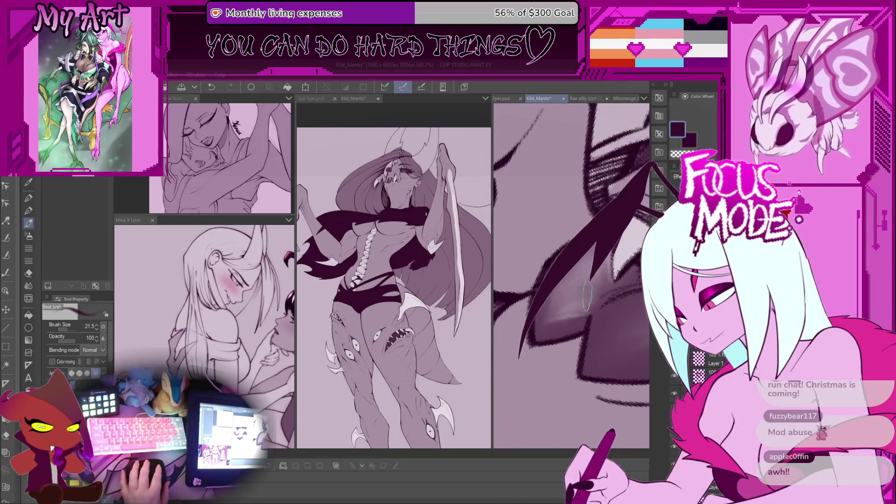
left_click_drag(593, 248, 520, 357)
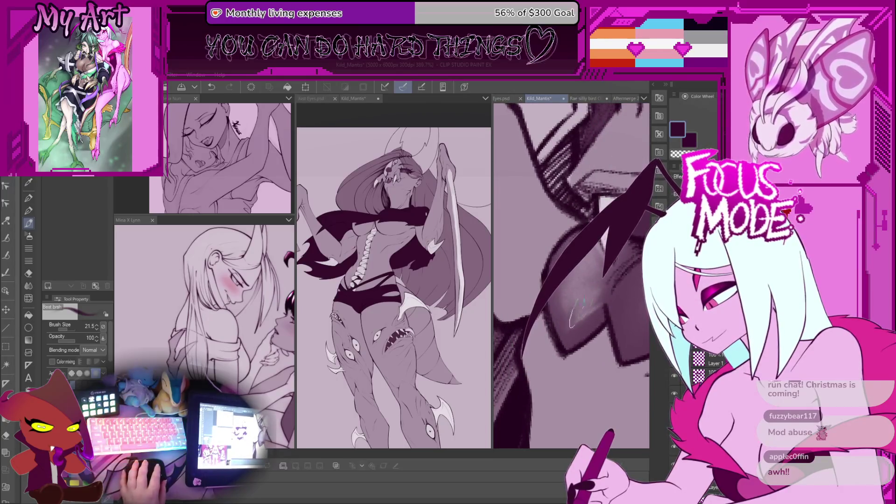
left_click_drag(542, 312, 520, 357)
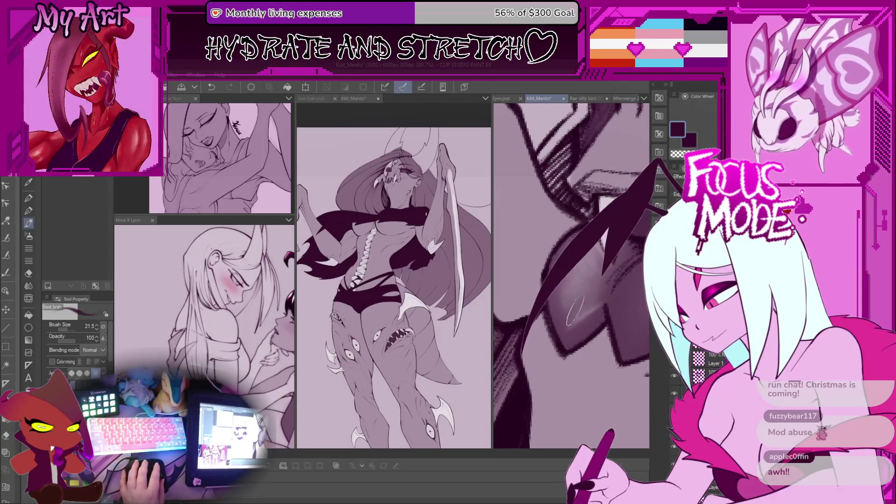
left_click_drag(569, 313, 560, 276)
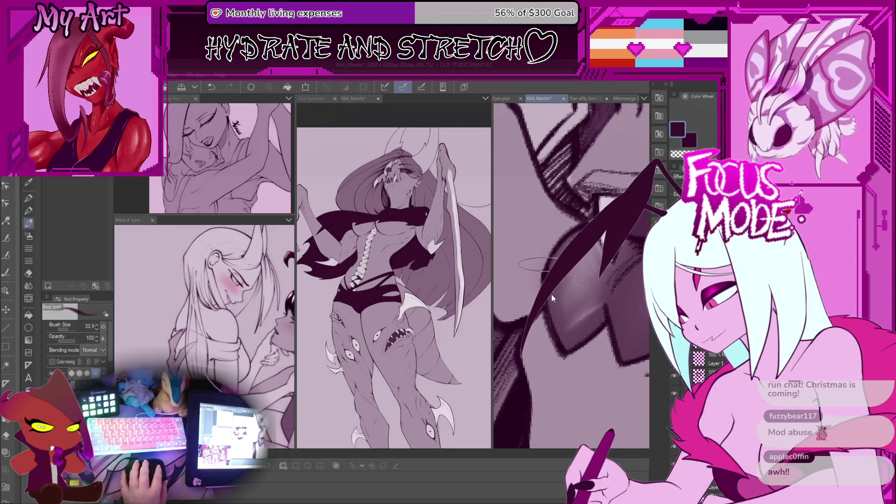
left_click_drag(593, 248, 520, 357)
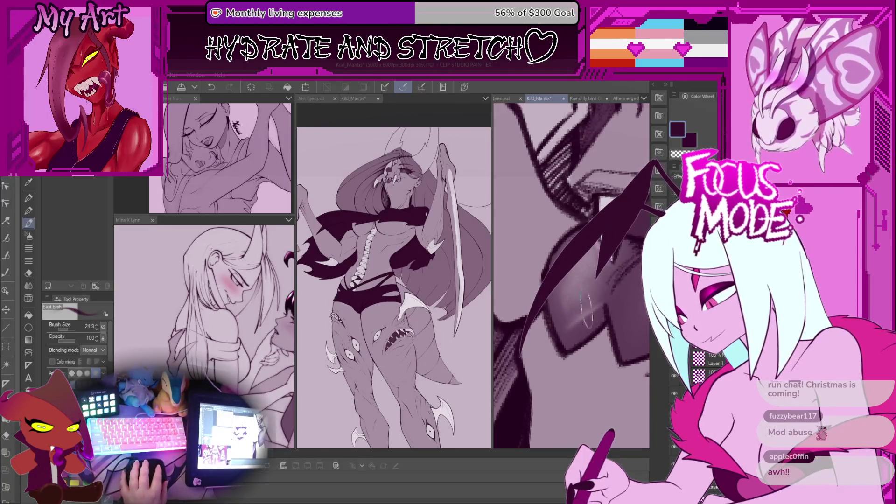
left_click_drag(592, 248, 547, 326)
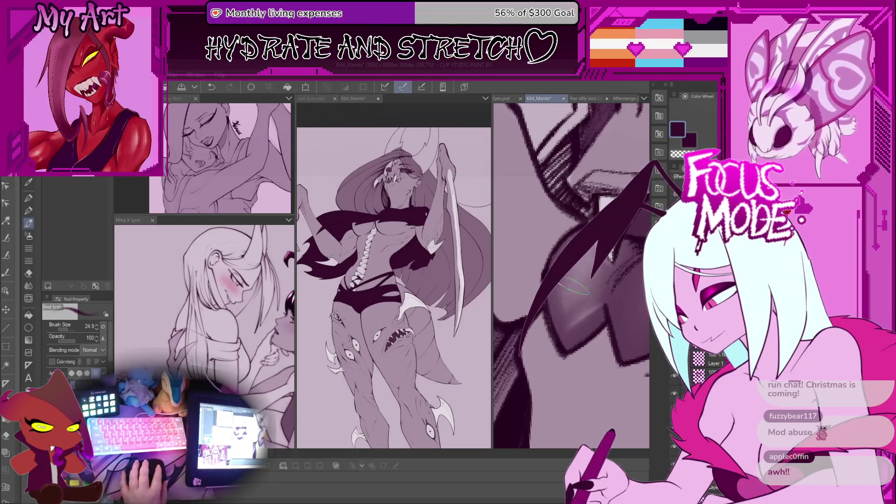
scroll(573, 287, "up", 2)
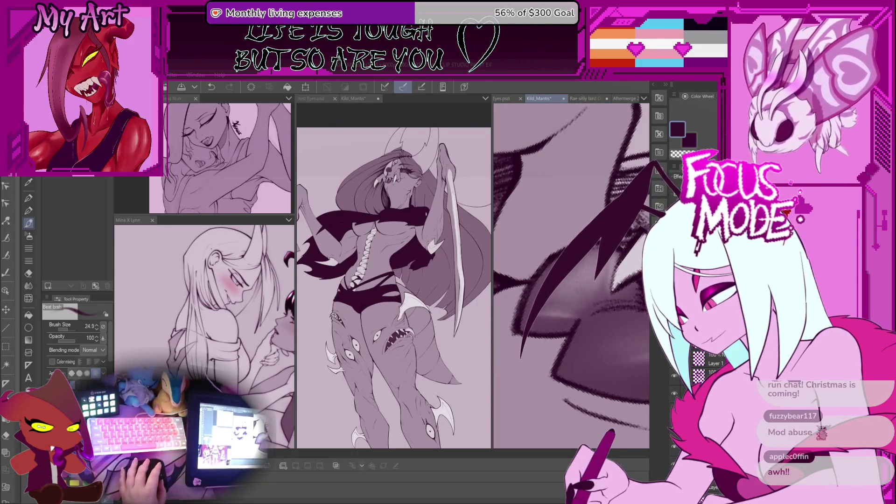
- Thicken the spike's diagonal edge, then lasso-select the tongue area and return to the brush
left_click(698, 359, "ctrl")
left_click_drag(590, 248, 529, 330)
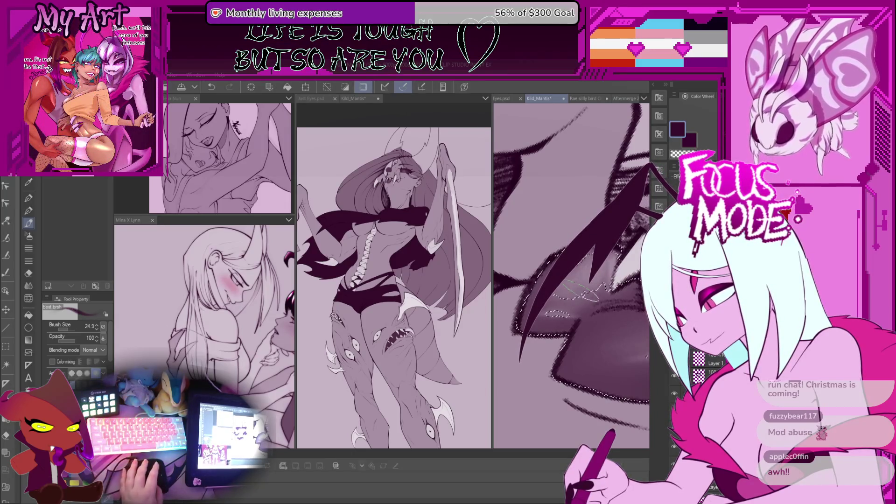
key("m")
left_click_drag(615, 279, 535, 328)
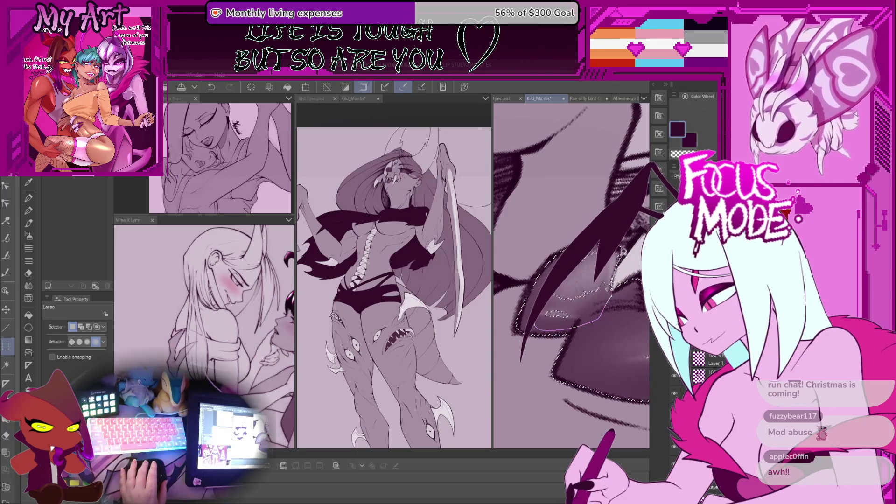
left_click_drag(623, 252, 616, 261)
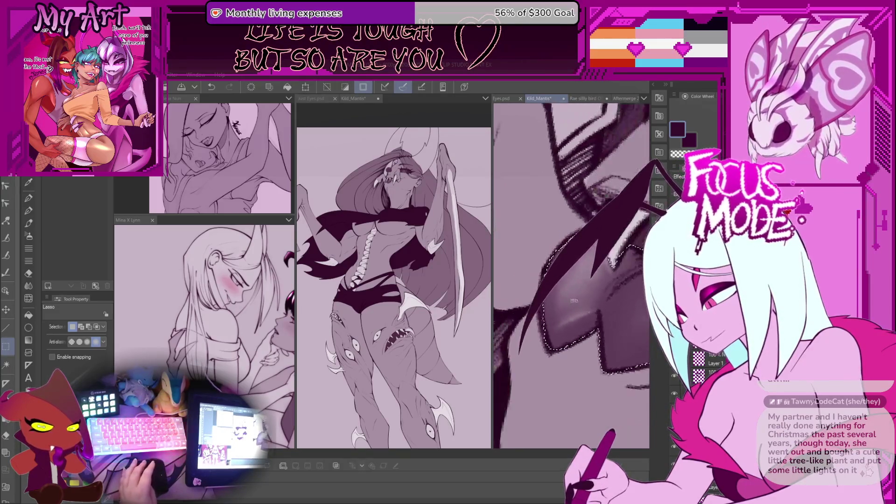
key("b")
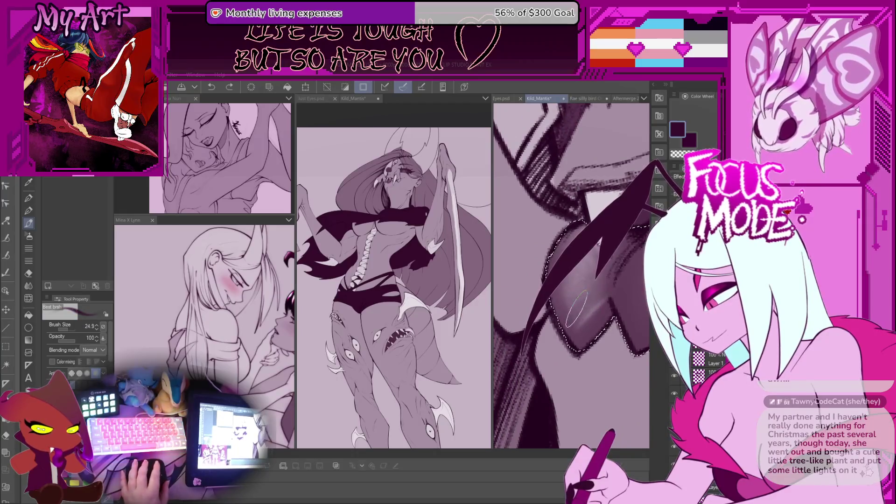
left_click_drag(605, 291, 523, 322)
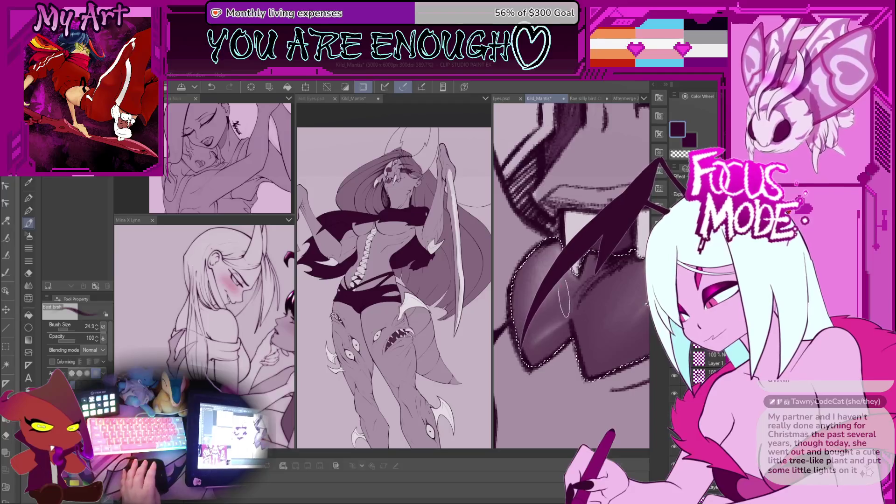
left_click_drag(646, 304, 641, 263)
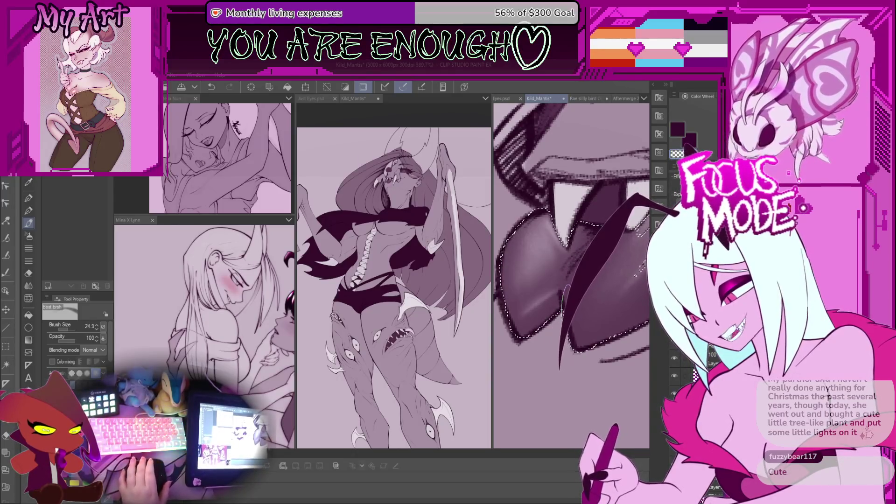
scroll(571, 275, "down", 4)
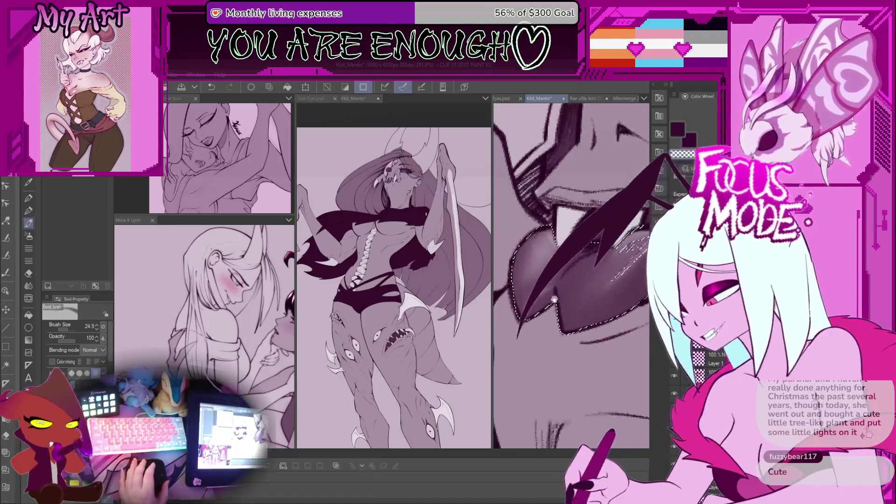
- Paint dark shading inside the tongue selection
scroll(571, 276, "up", 4)
key("m")
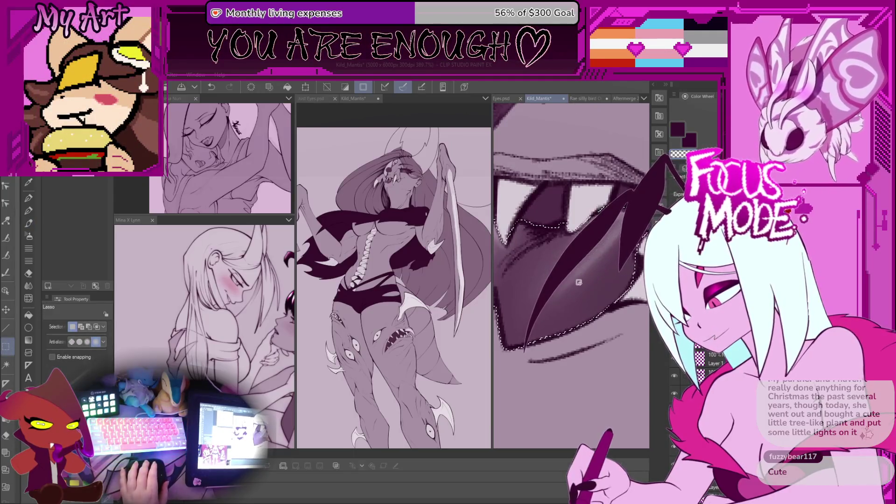
scroll(578, 281, "down", 4)
key("b")
scroll(602, 280, "up", 4)
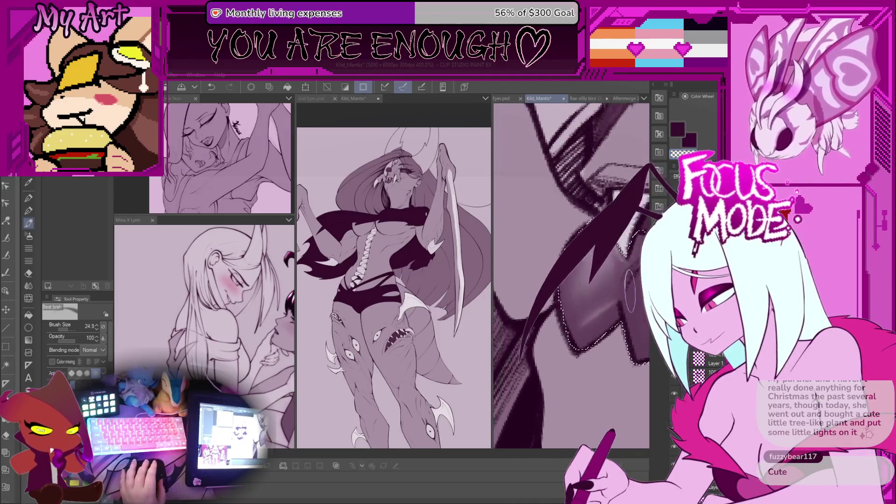
left_click_drag(624, 277, 612, 279)
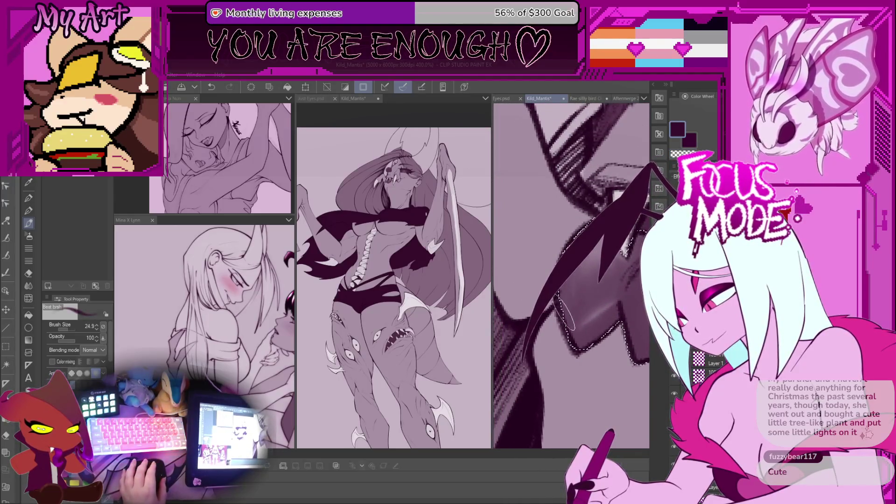
scroll(571, 275, "up", 1)
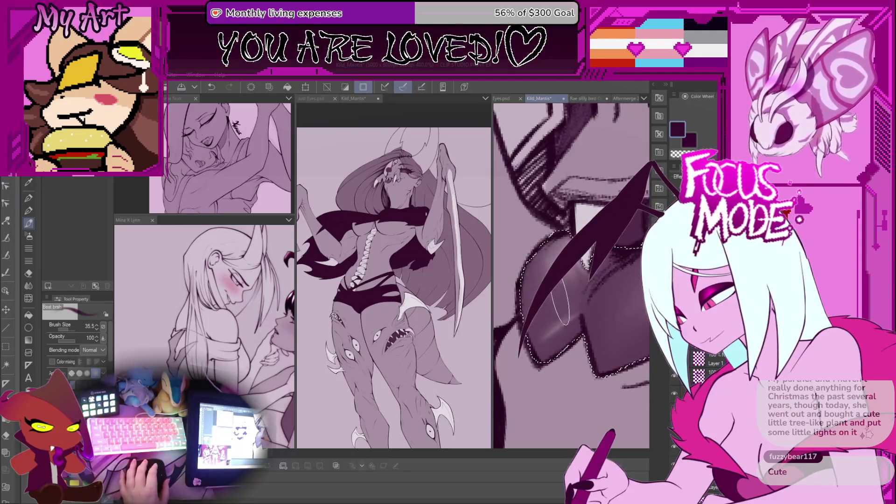
scroll(537, 294, "down", 1)
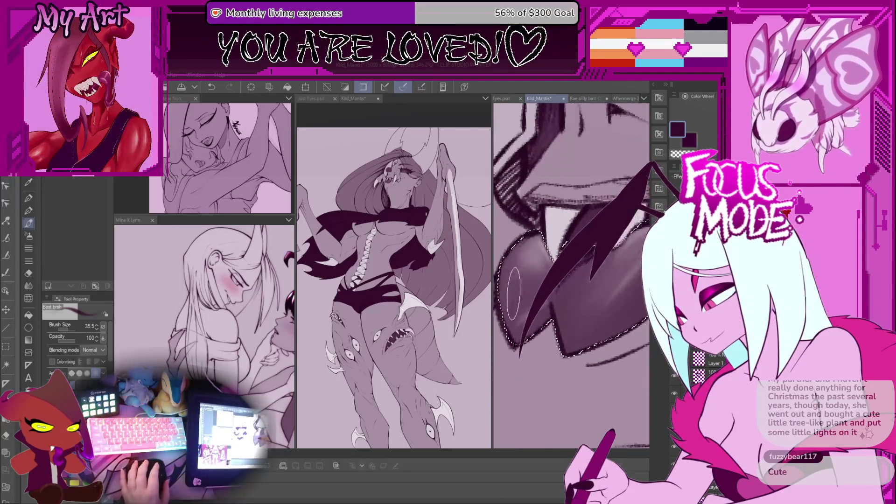
scroll(650, 204, "down", 1)
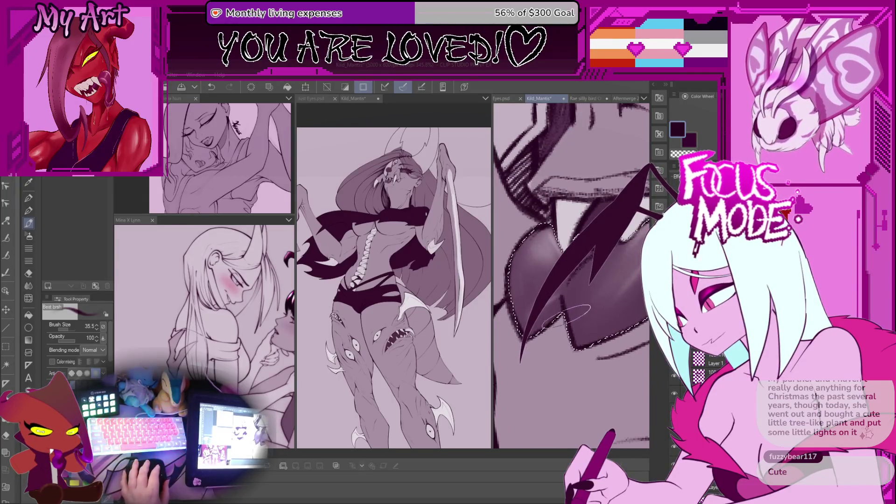
scroll(557, 310, "up", 1)
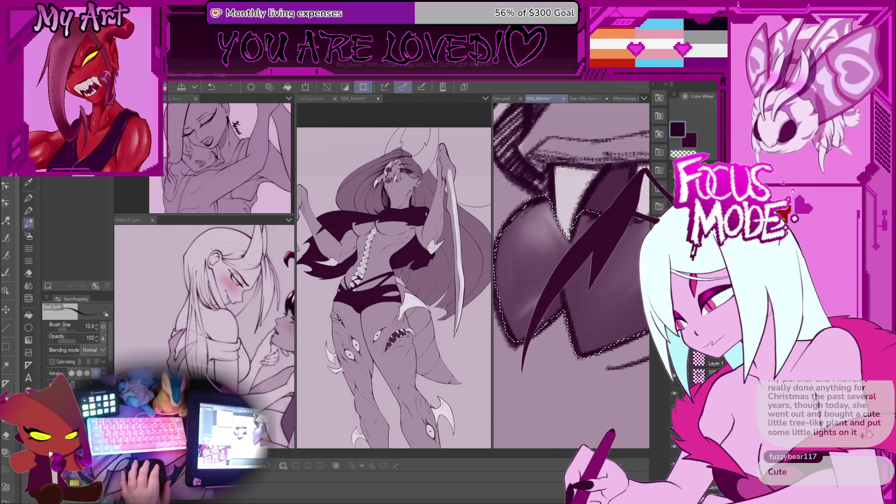
scroll(534, 298, "up", 1)
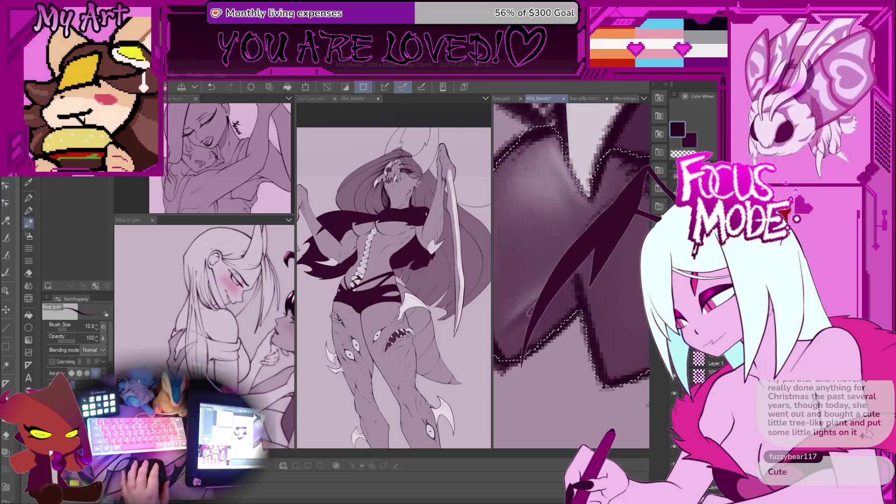
scroll(534, 298, "up", 1)
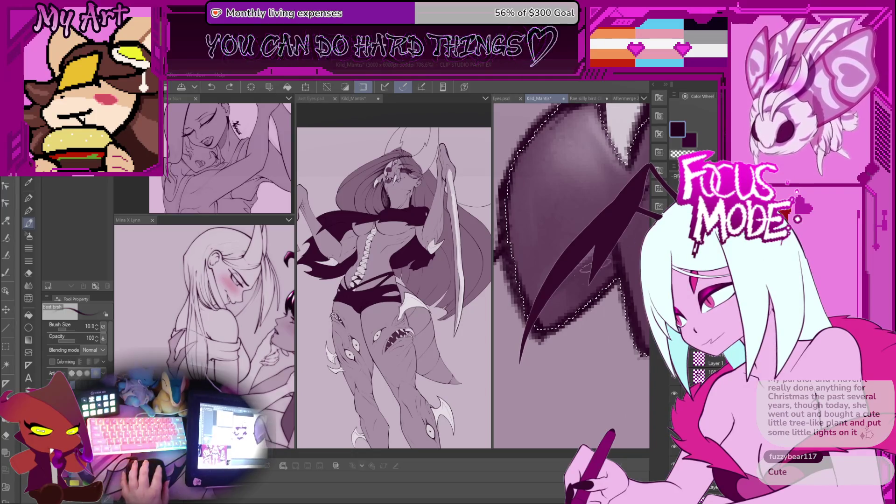
- Enlarge the brush to 41.1, darken the lower tongue and eyedrop dark purple, undoing a trial stroke
key("bracketright")
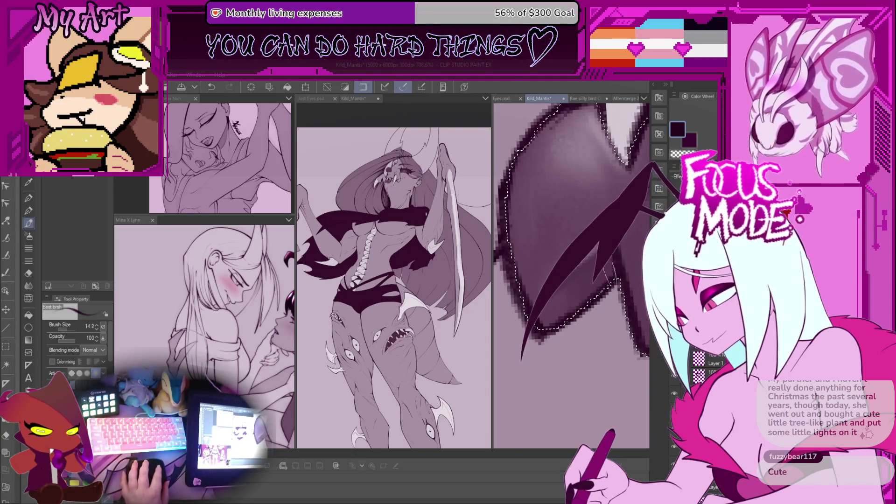
left_click_drag(587, 273, 550, 321)
scroll(552, 322, "down", 6)
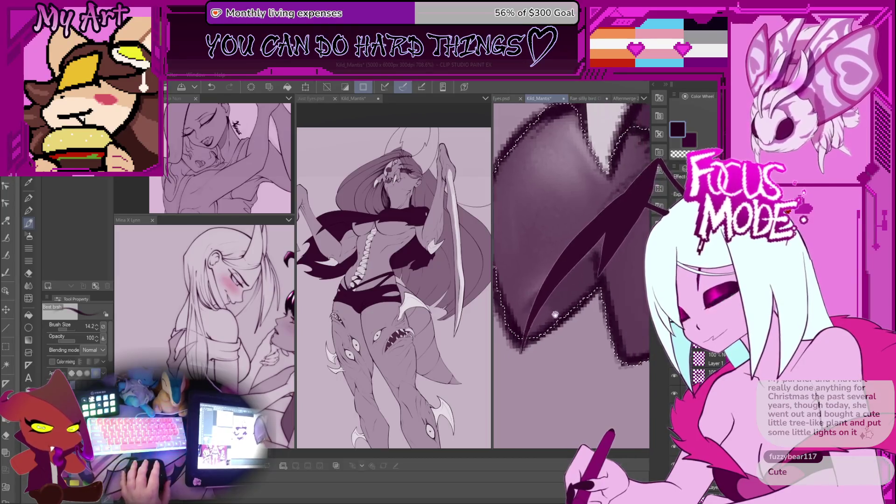
scroll(571, 275, "up", 4)
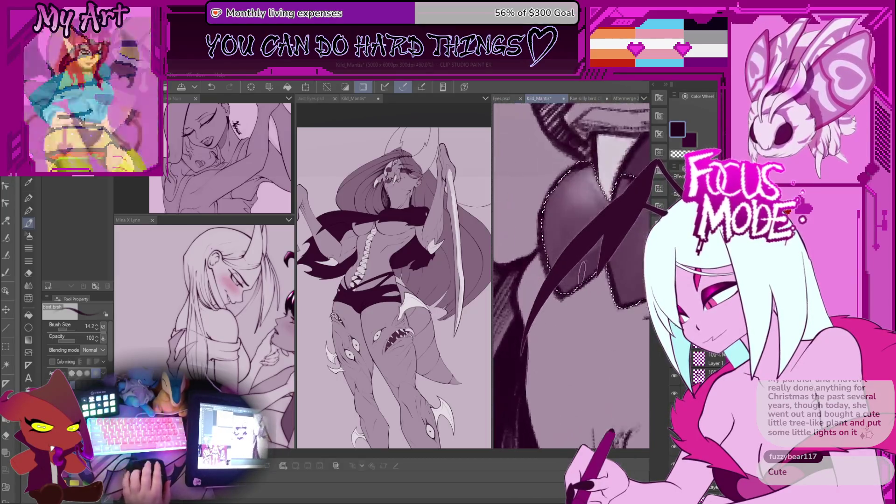
left_click(572, 280, "alt")
mouse_move(576, 259)
left_mouse_down()
mouse_move(555, 308)
mouse_move(575, 273)
left_mouse_up()
key("ctrl+z")
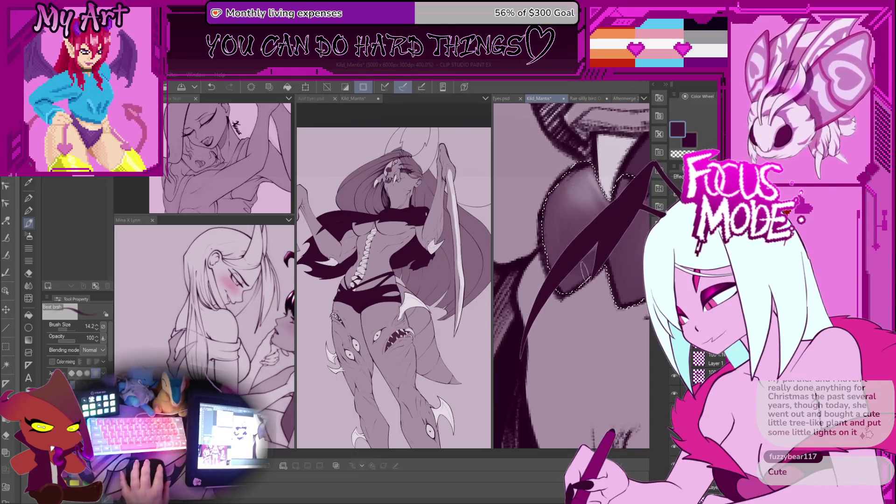
scroll(571, 275, "down", 4)
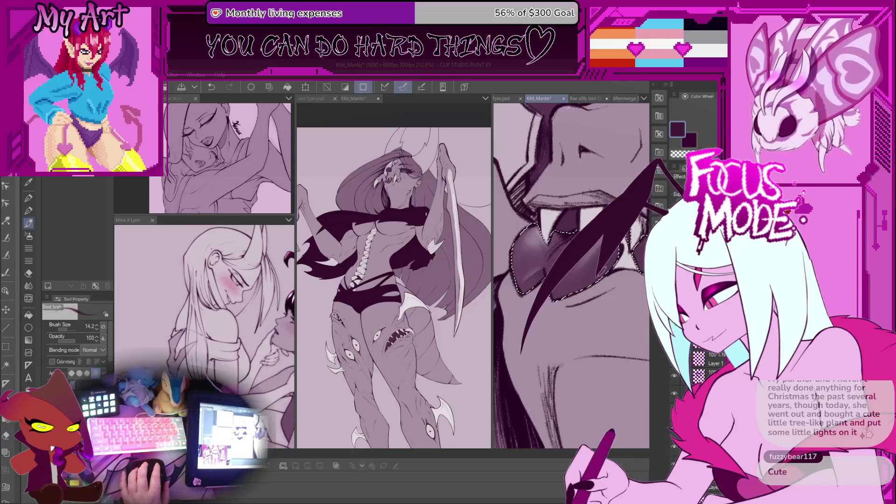
scroll(587, 275, "up", 2)
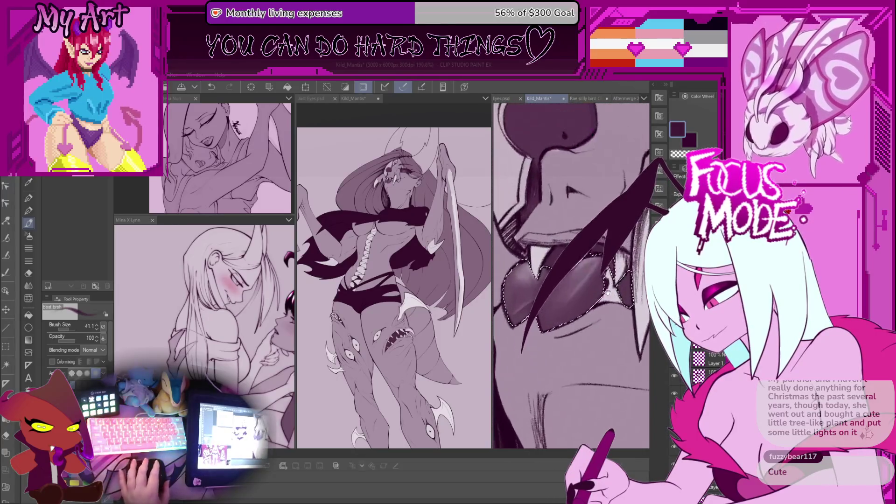
- Add faint light highlights on the tongue, discarding a first highlight loop
mouse_move(555, 282)
left_mouse_down()
mouse_move(565, 317)
mouse_move(547, 319)
mouse_move(579, 298)
mouse_move(559, 304)
mouse_move(565, 289)
mouse_move(610, 302)
mouse_move(616, 334)
left_mouse_up()
key("ctrl+z")
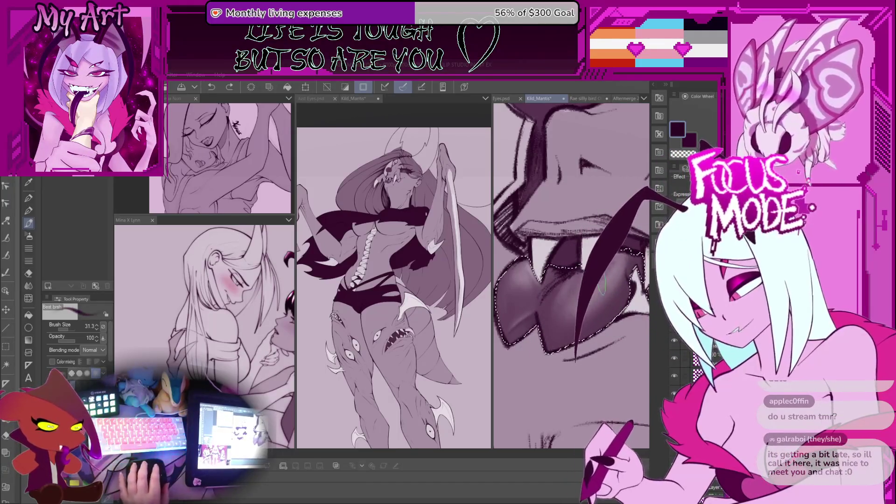
left_click_drag(589, 305, 583, 331)
left_click_drag(607, 263, 598, 280)
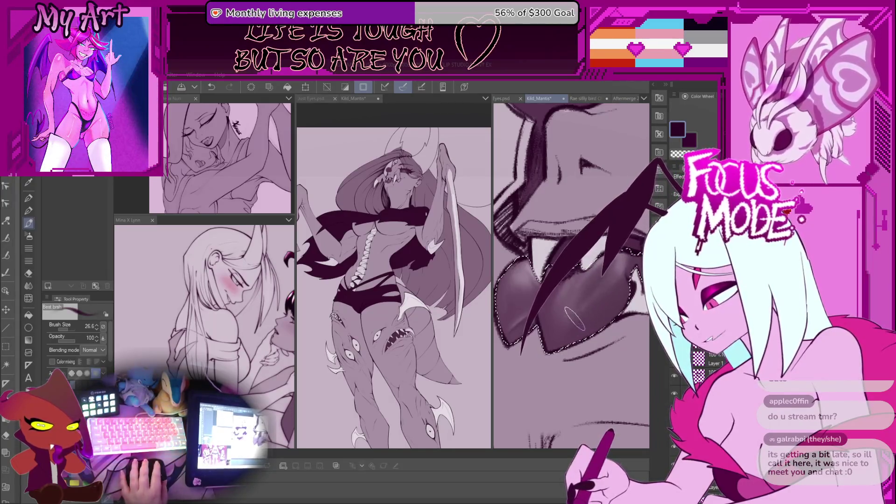
scroll(590, 308, "up", 2)
- Pan along the tongue and reshape its dark shading with a smaller brush
key("bracketright")
key("bracketright")
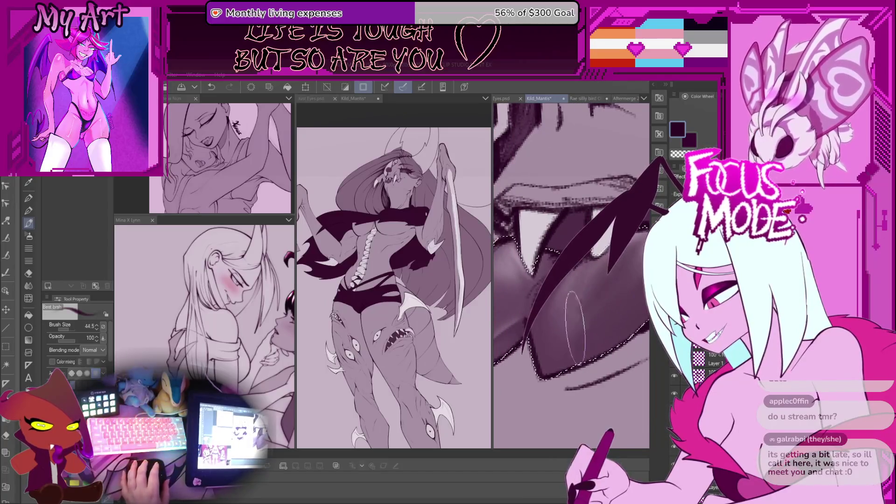
mouse_move(609, 291)
left_mouse_down()
mouse_move(593, 293)
mouse_move(581, 268)
left_mouse_up()
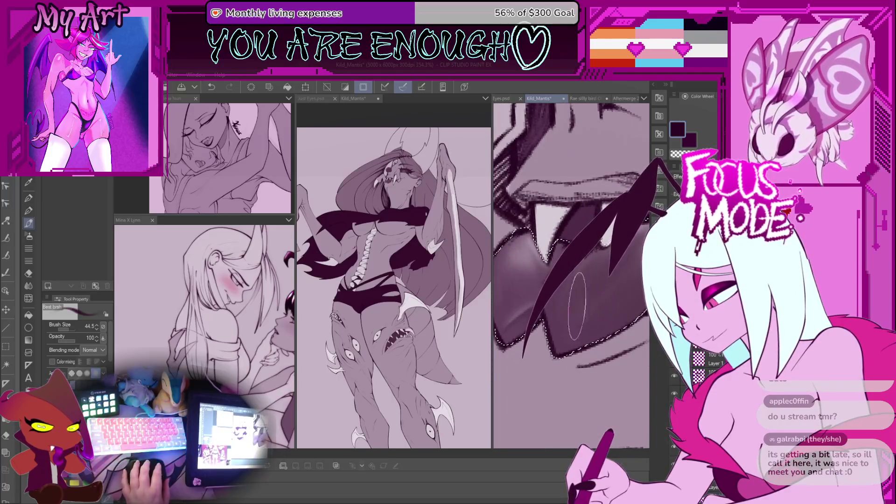
scroll(601, 275, "up", 3)
key("bracketleft")
key("bracketleft")
key("bracketleft")
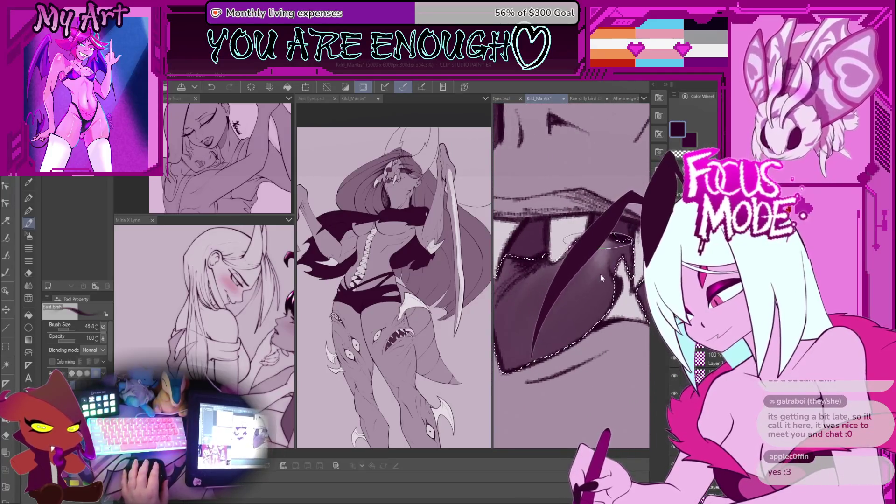
mouse_move(570, 272)
left_mouse_down()
mouse_move(561, 275)
mouse_move(574, 283)
left_mouse_up()
left_click_drag(598, 228, 625, 280)
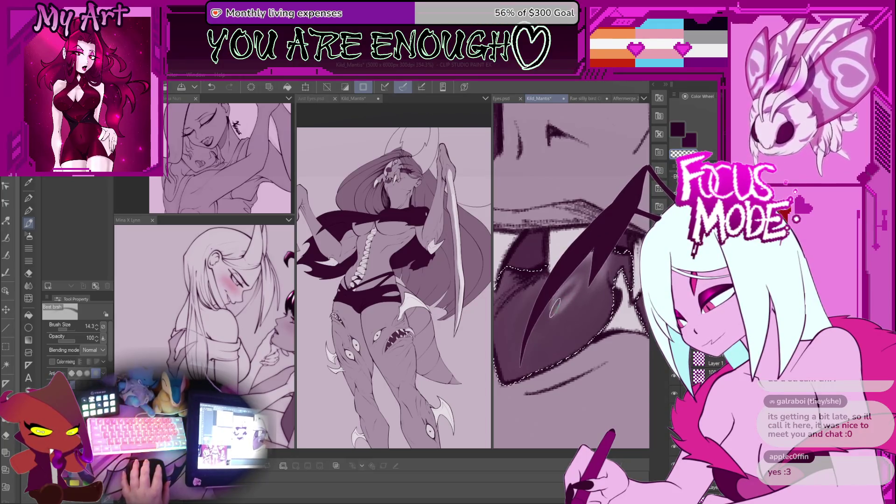
scroll(571, 275, "down", 5)
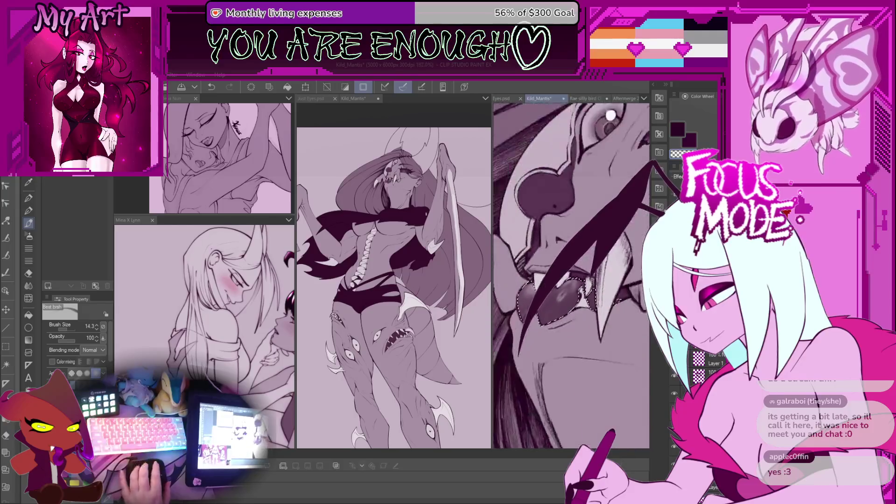
scroll(572, 275, "up", 10)
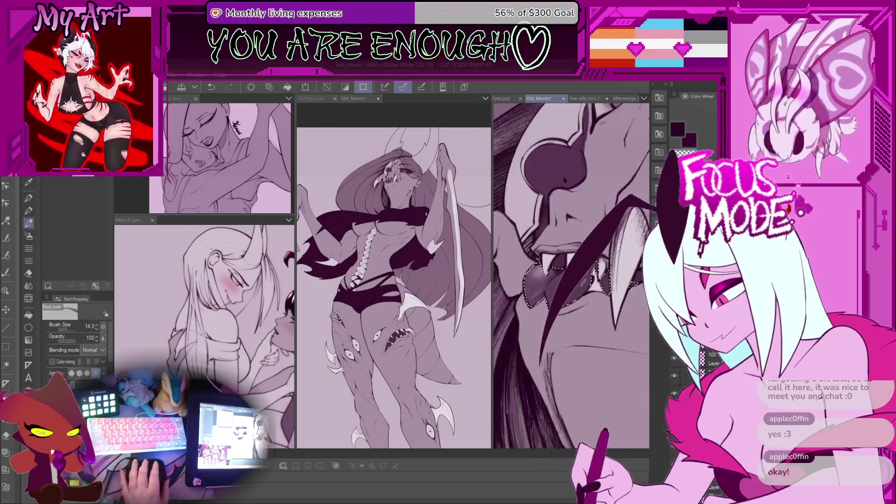
- Paint over the light patch on the tongue with a slightly larger brush
key("bracketright")
left_click_drag(579, 299, 552, 278)
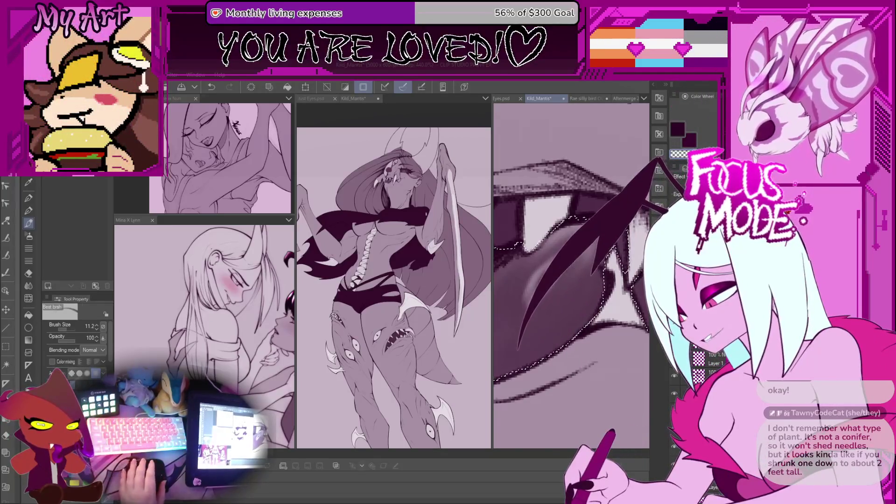
scroll(564, 292, "up", 2)
key("bracketleft")
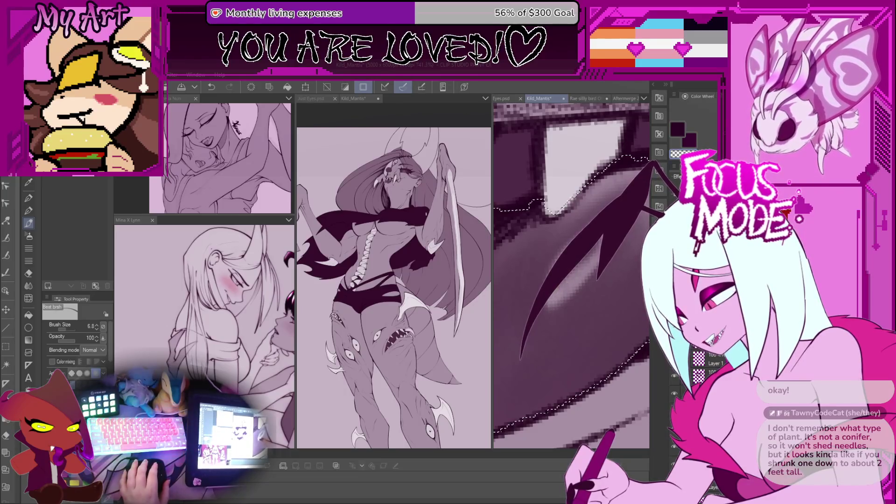
- Paint tapering strokes on the tongue beside the fang with the brush at 17.5
left_click_drag(571, 279, 555, 311)
mouse_move(572, 348)
left_mouse_down()
mouse_move(620, 233)
mouse_move(570, 357)
mouse_move(616, 228)
mouse_move(567, 363)
mouse_move(606, 243)
mouse_move(547, 305)
mouse_move(607, 238)
left_mouse_up()
key("ctrl+z")
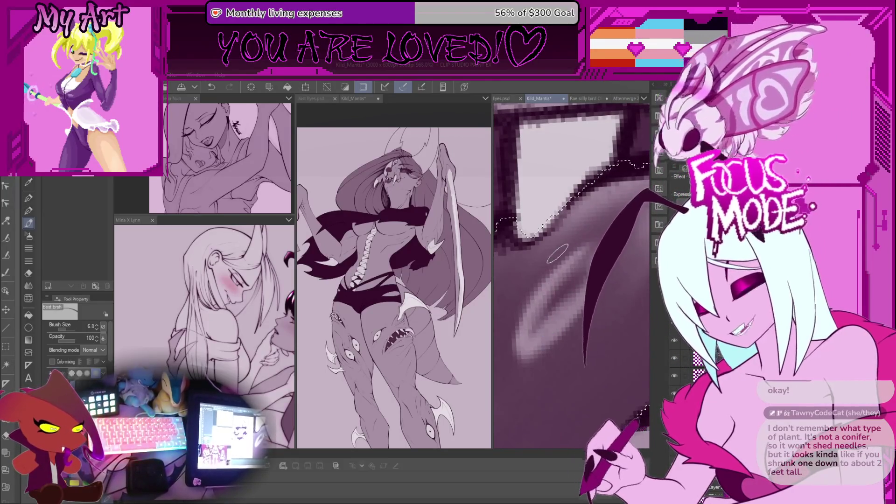
left_click_drag(558, 336, 616, 233)
mouse_move(527, 347)
left_mouse_down()
mouse_move(611, 228)
mouse_move(602, 233)
left_mouse_up()
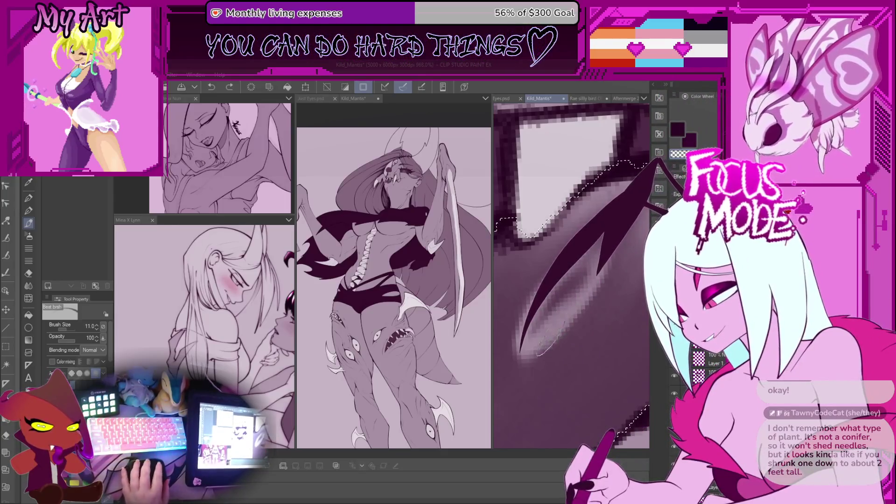
left_click_drag(550, 343, 553, 312)
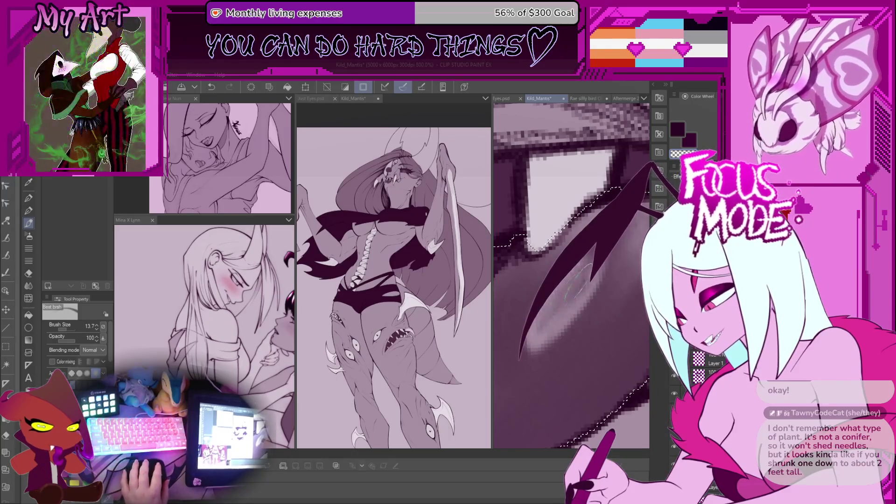
mouse_move(588, 329)
left_mouse_down()
mouse_move(574, 313)
mouse_move(556, 322)
mouse_move(543, 289)
left_mouse_up()
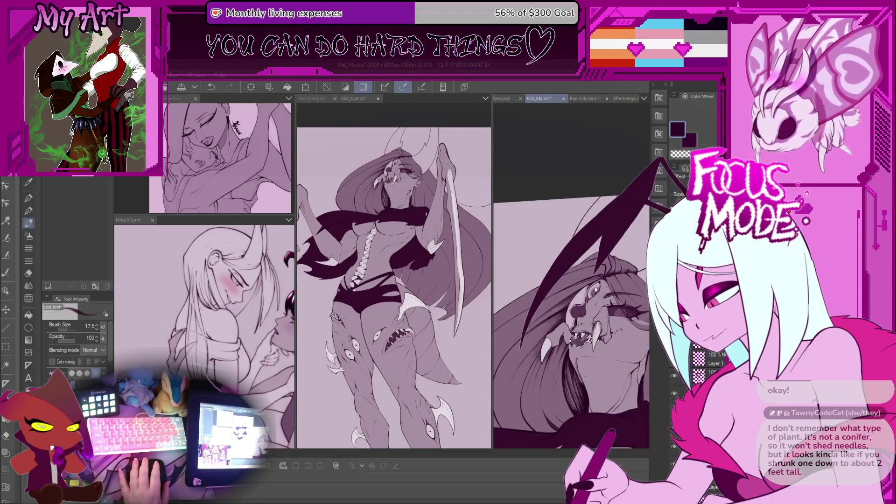
- Zoom in and reshape the dark tongue with pen strokes, undoing one
scroll(582, 332, "up", 4)
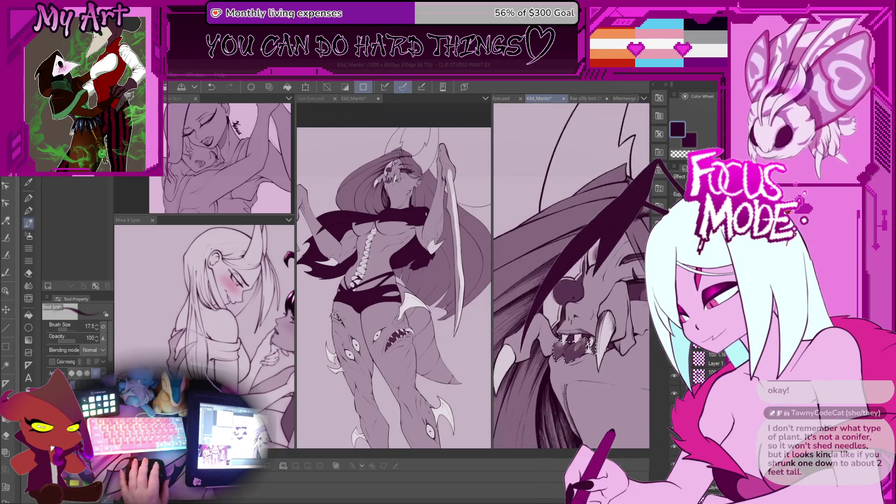
scroll(579, 350, "up", 4)
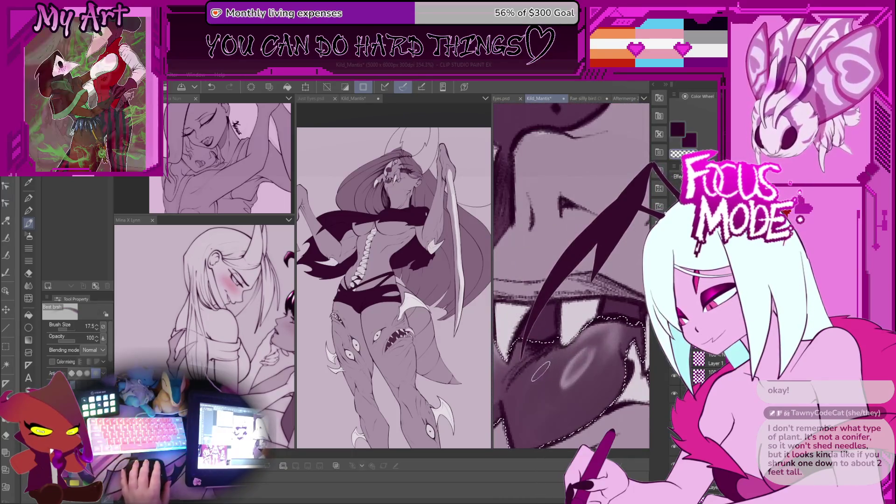
scroll(555, 366, "up", 1)
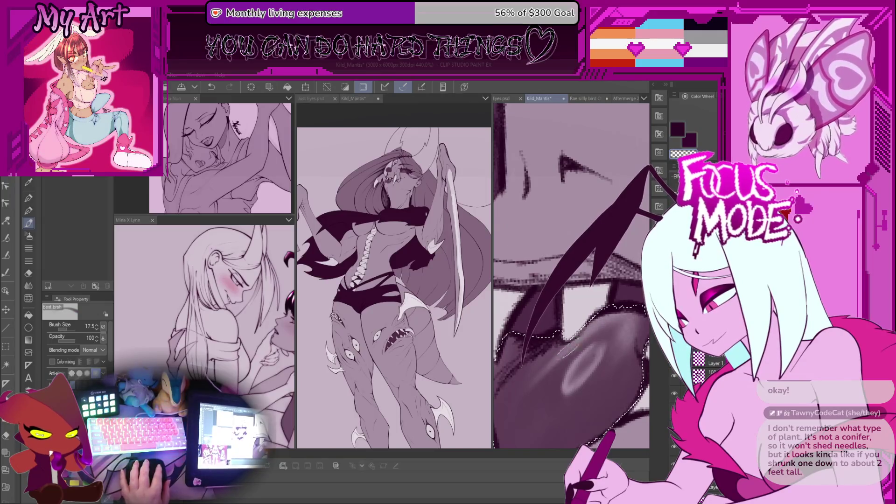
scroll(592, 322, "up", 1)
scroll(586, 338, "down", 1)
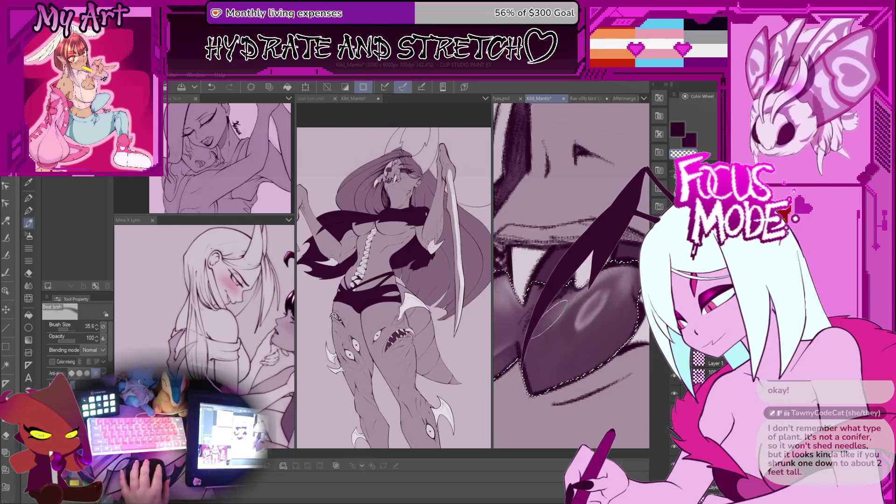
scroll(593, 290, "up", 1)
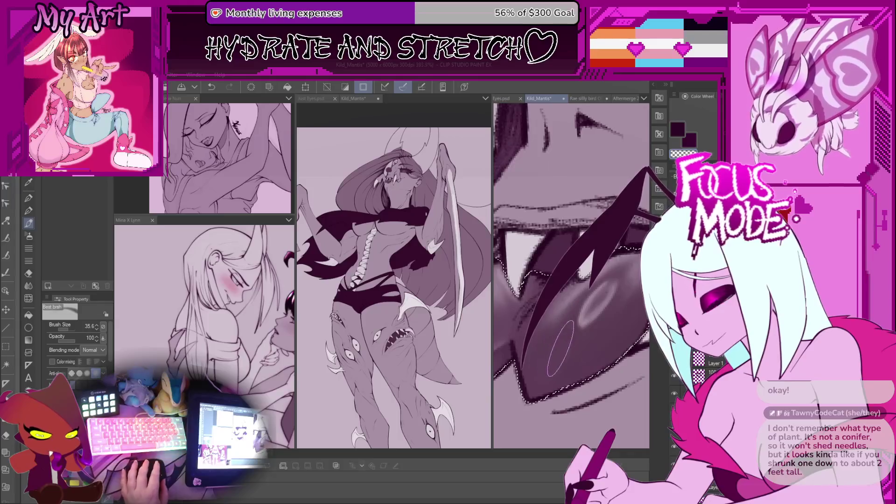
scroll(574, 327, "up", 1)
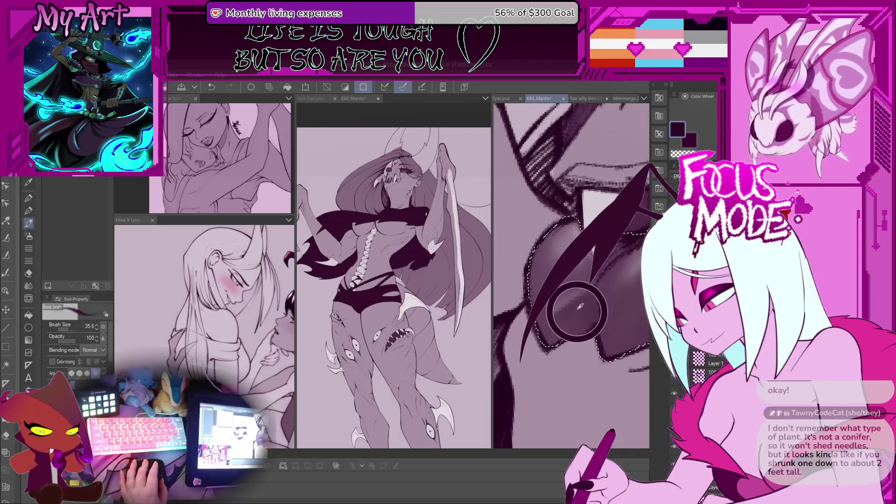
scroll(595, 277, "up", 1)
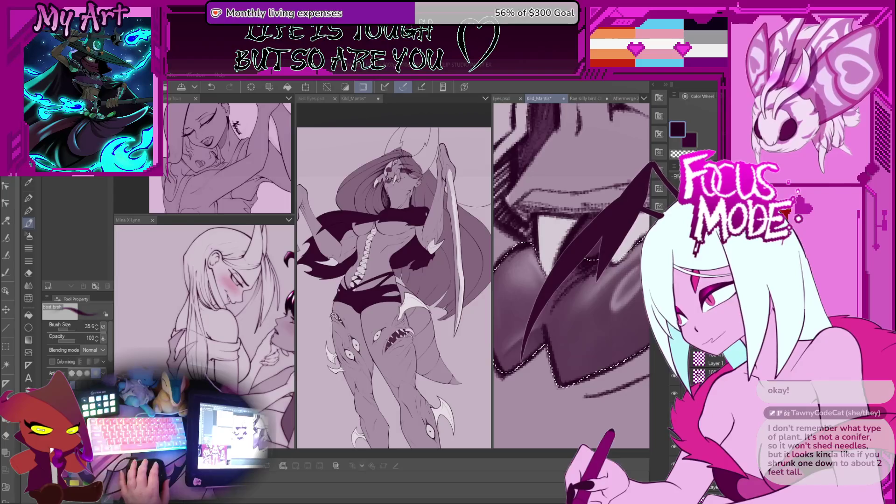
scroll(601, 305, "up", 1)
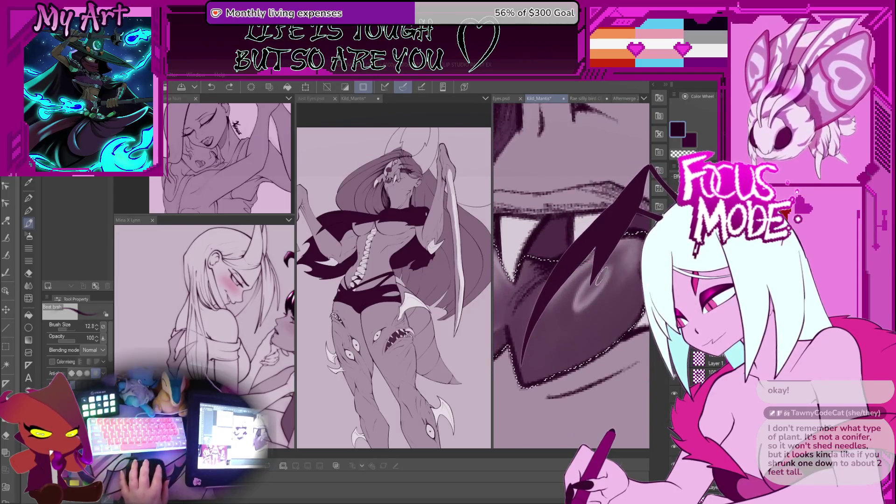
scroll(610, 308, "up", 1)
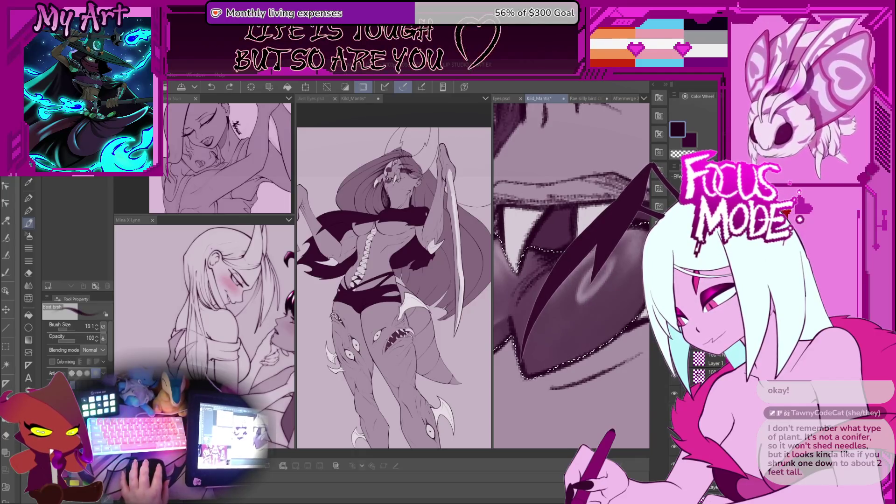
left_click_drag(550, 326, 616, 233)
mouse_move(606, 280)
left_mouse_down()
mouse_move(625, 228)
mouse_move(621, 276)
left_mouse_up()
key("ctrl+z")
key("ctrl+z")
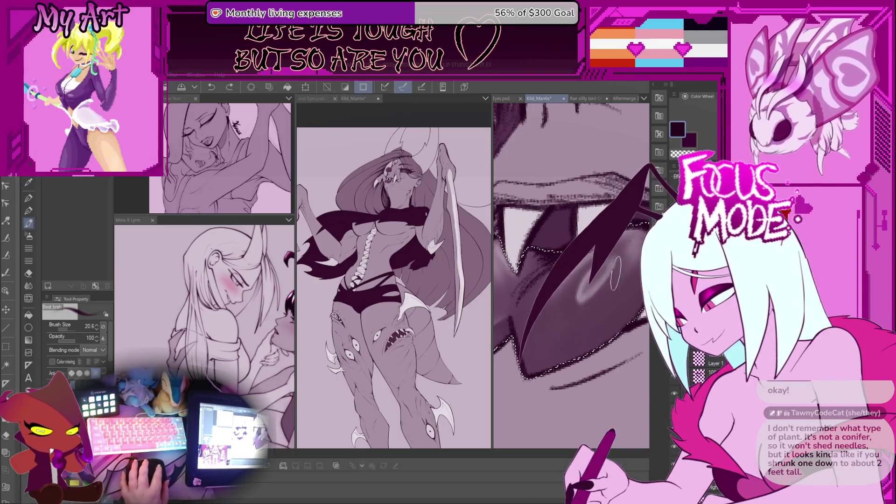
- Touch up the dark tongue, then lower the brush to 9.3 and pick a light pink-purple
left_click_drag(616, 273, 567, 312)
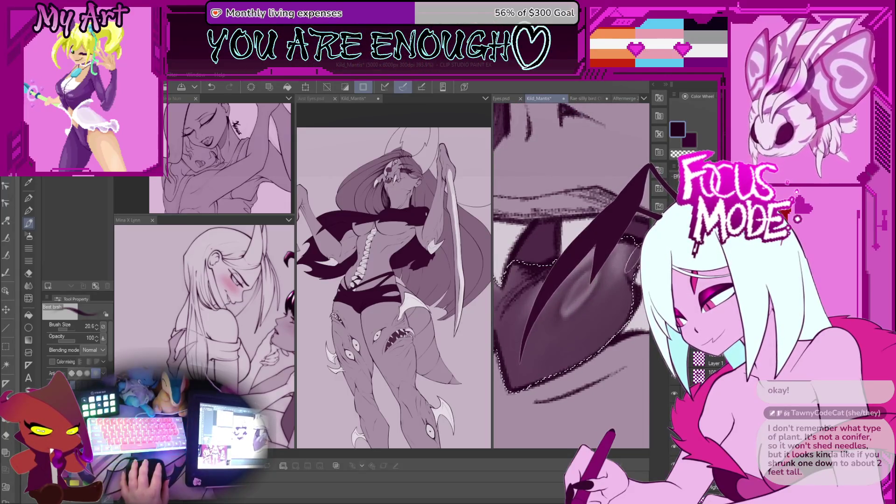
mouse_move(615, 248)
left_mouse_down()
mouse_move(588, 290)
mouse_move(620, 288)
left_mouse_up()
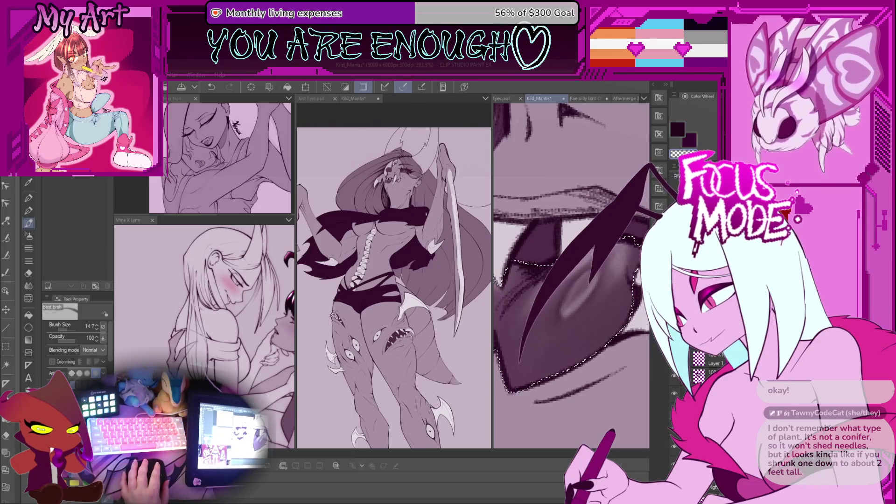
left_click(583, 289, "alt")
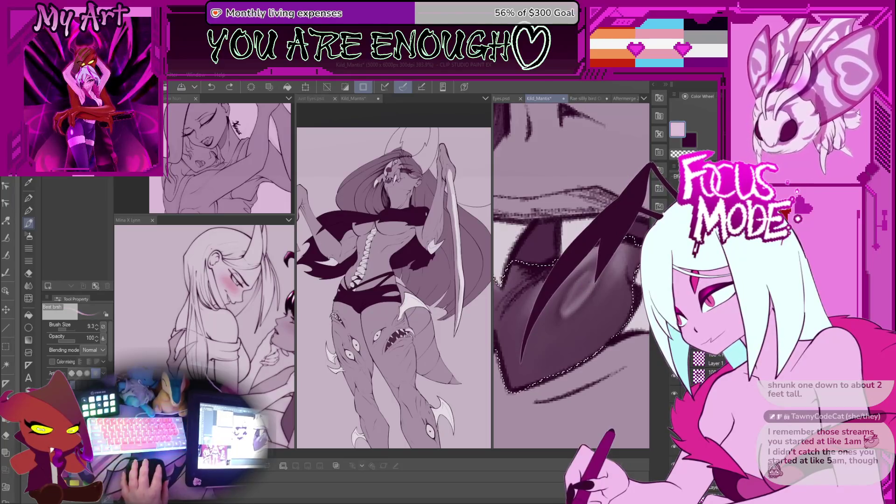
- Add a light highlight stroke on the tongue and level the canvas rotation
scroll(596, 277, "up", 3)
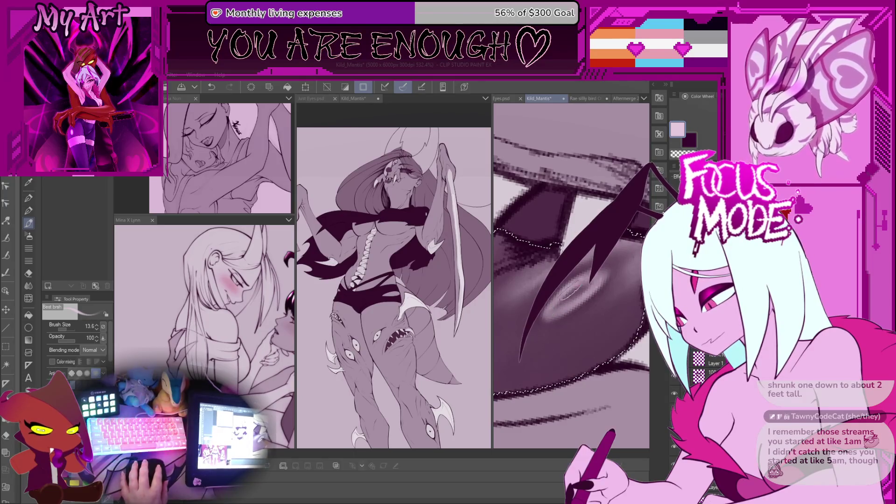
left_click_drag(578, 280, 560, 298)
scroll(574, 287, "down", 5)
key("minus")
- Shade the mouth interior with dark purple, then undo those shading strokes
scroll(565, 338, "up", 5)
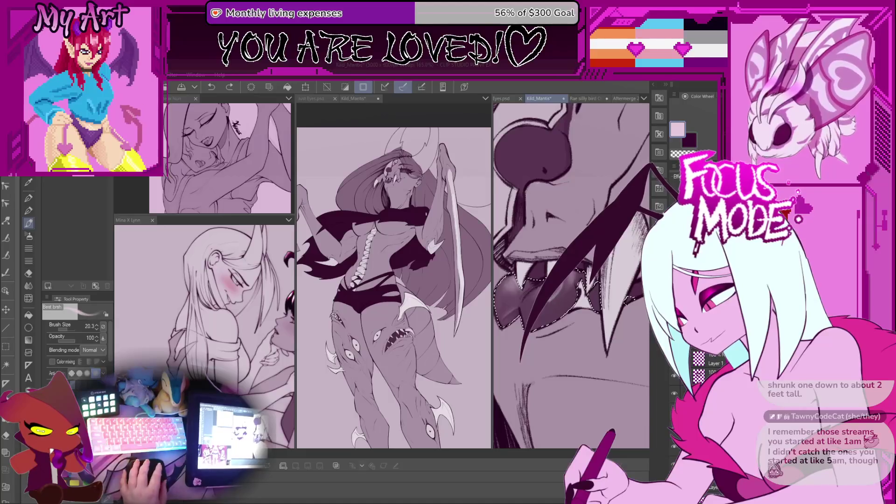
scroll(560, 306, "up", 2)
mouse_move(560, 306)
left_mouse_down()
mouse_move(564, 289)
mouse_move(560, 318)
mouse_move(556, 290)
mouse_move(560, 317)
mouse_move(549, 318)
mouse_move(555, 298)
mouse_move(548, 327)
left_mouse_up()
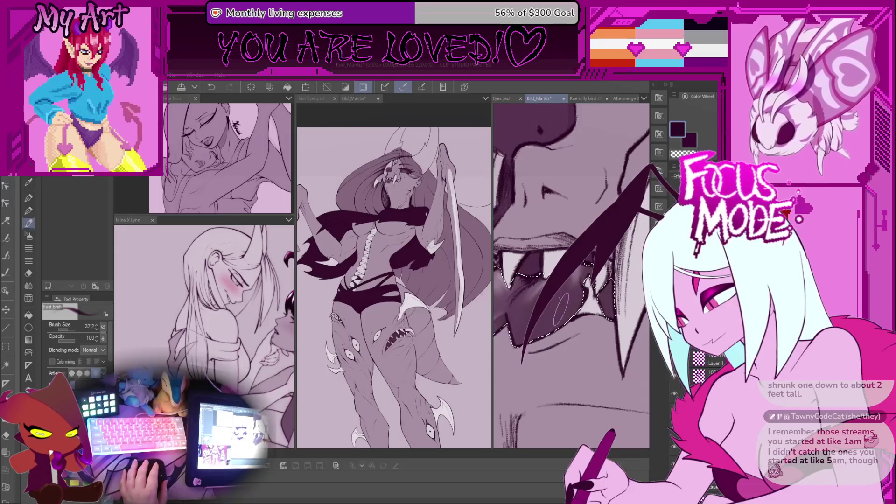
key("bracketleft")
left_click_drag(535, 288, 538, 295)
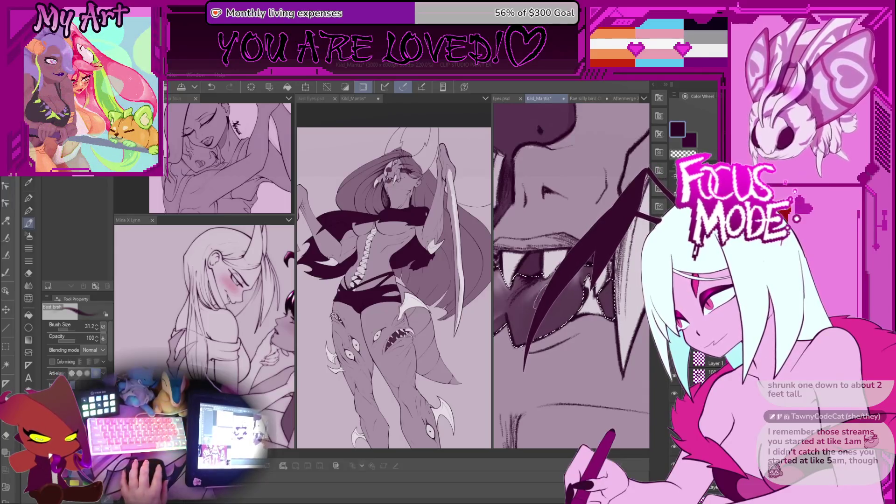
key("ctrl+z")
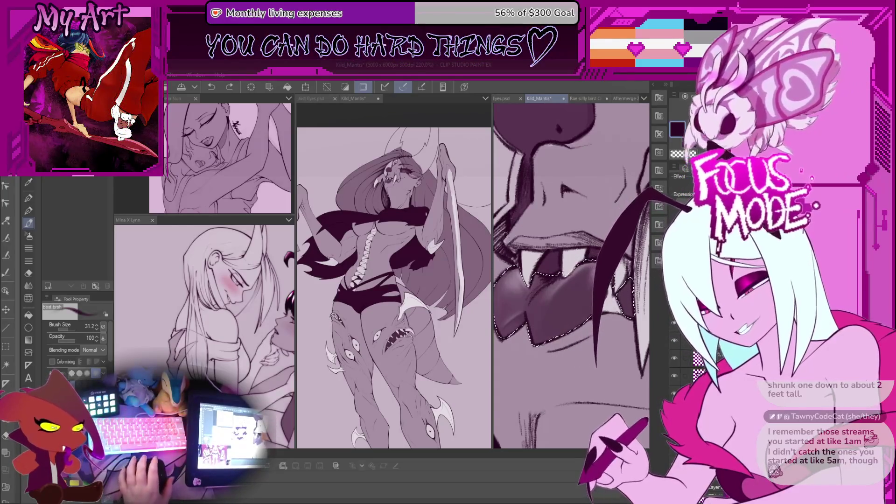
- Paint a thin pale oval gloss highlight on the dark tongue
scroll(536, 252, "up", 3)
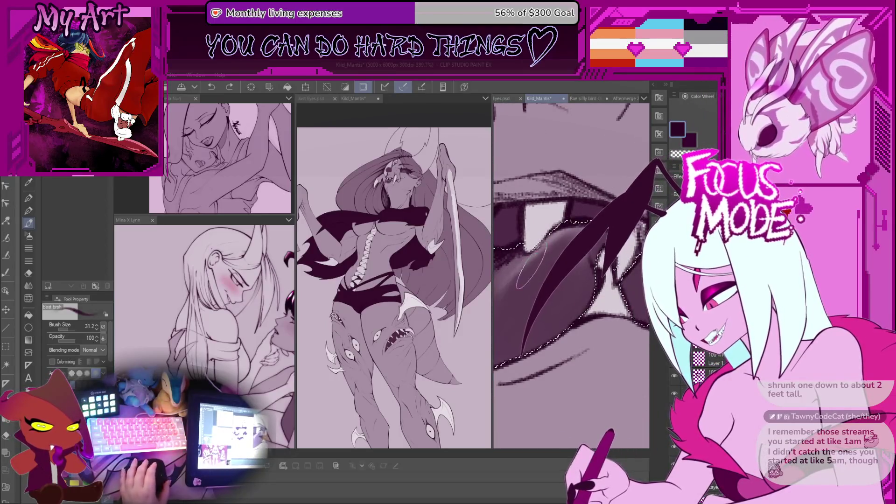
scroll(530, 268, "down", 1)
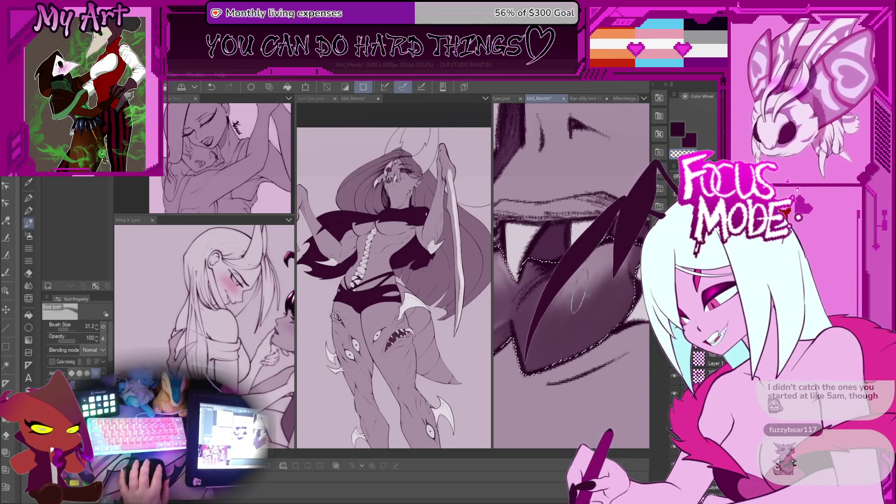
scroll(595, 280, "down", 1)
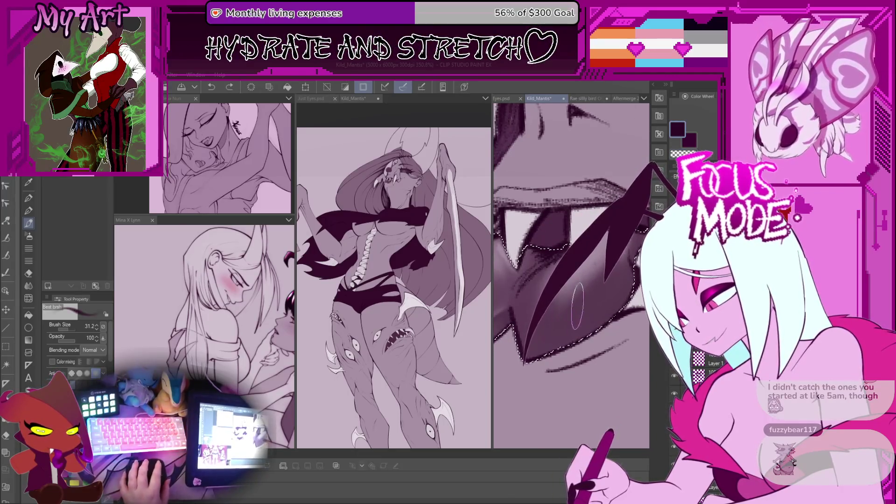
left_click_drag(543, 282, 532, 317)
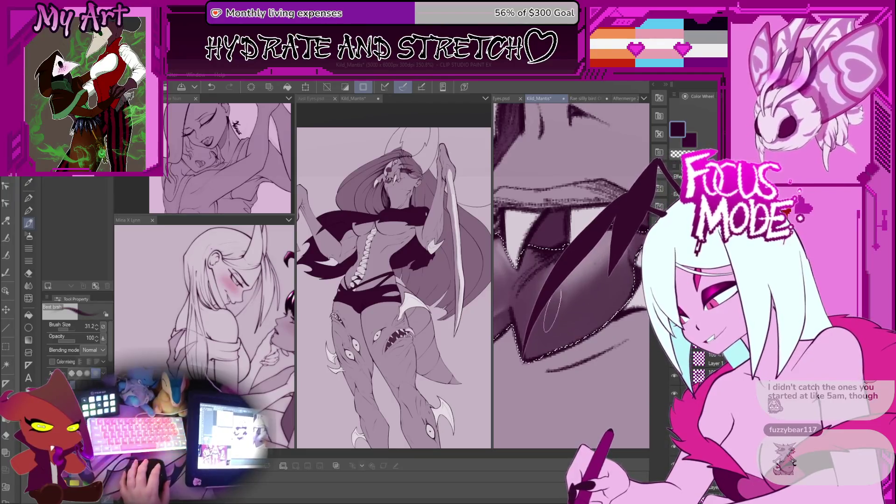
- Switch to the Soft airbrush at size 25.2
scroll(571, 275, "down", 3)
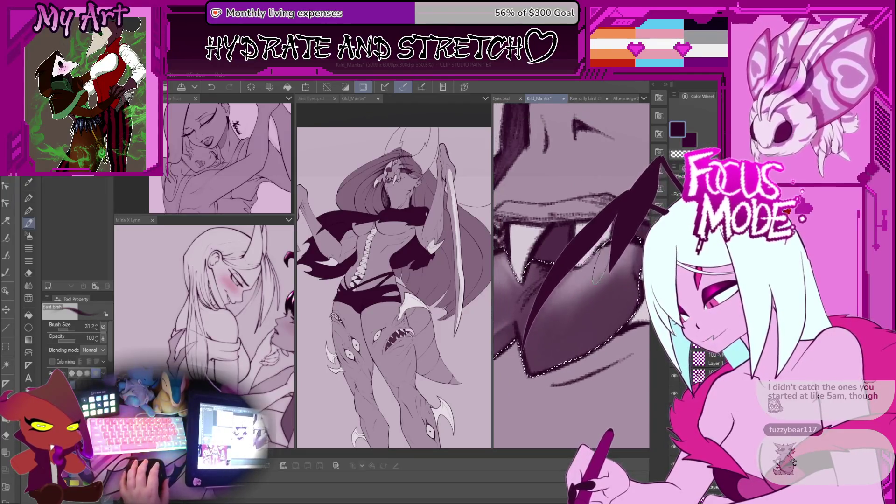
scroll(571, 275, "down", 2)
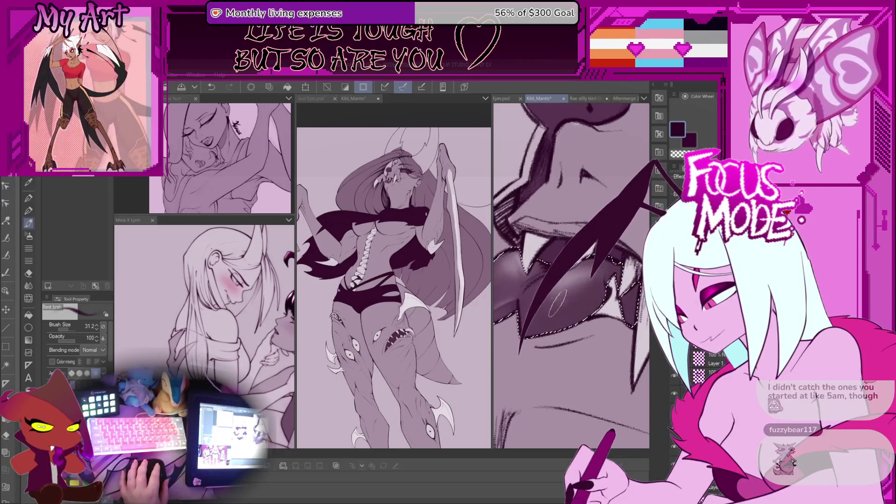
scroll(542, 317, "down", 3)
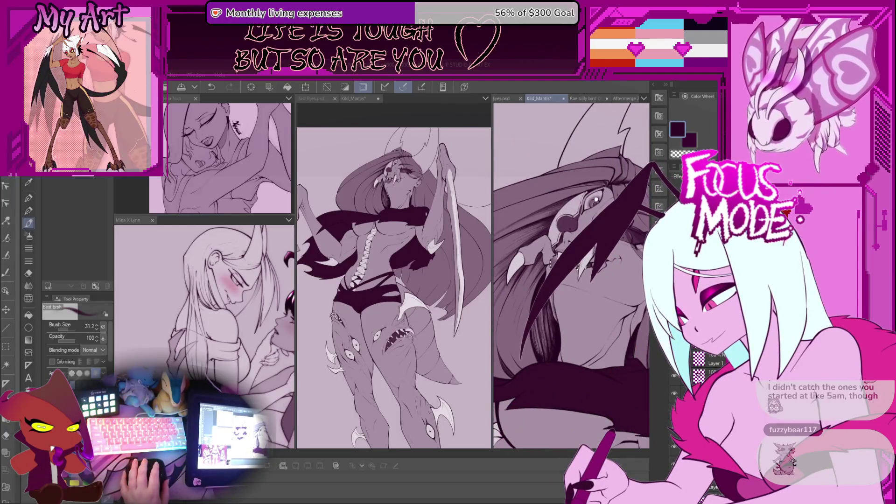
key("b")
scroll(571, 275, "down", 2)
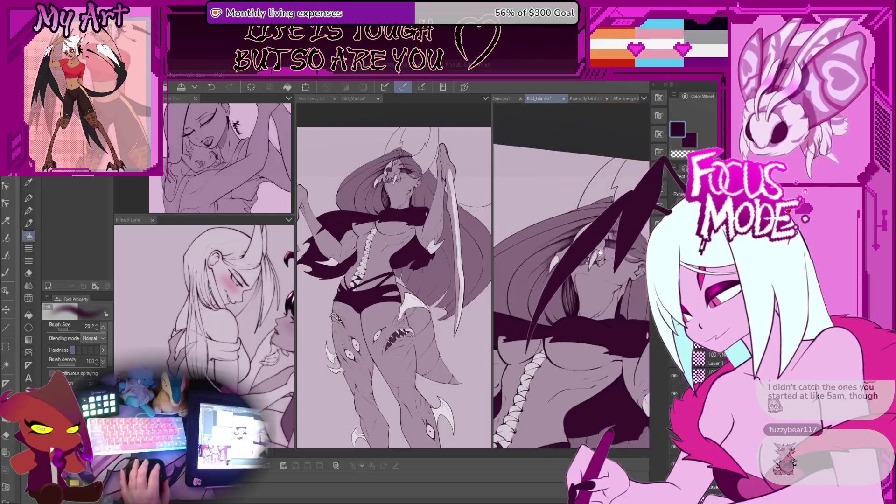
scroll(613, 260, "up", 3)
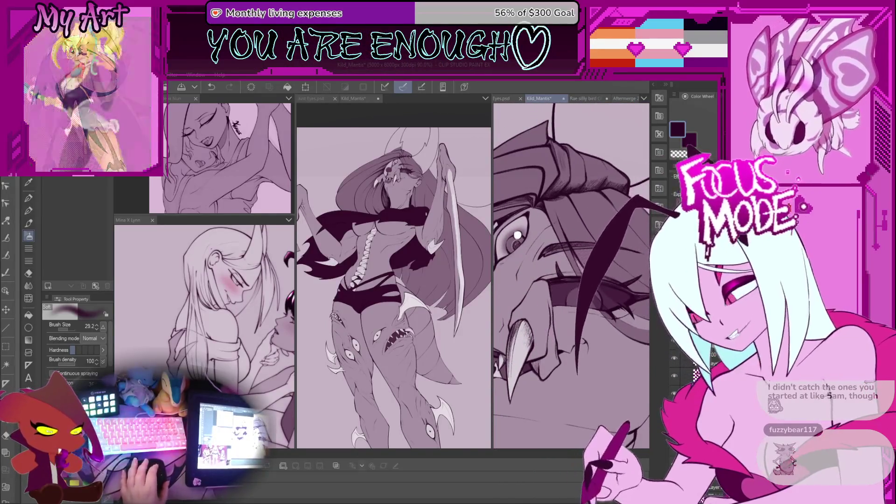
scroll(600, 312, "up", 2)
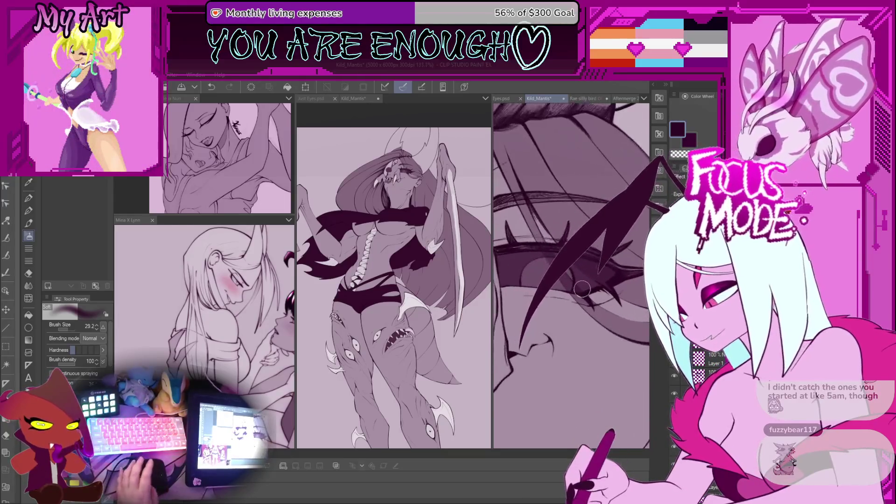
scroll(588, 307, "down", 3)
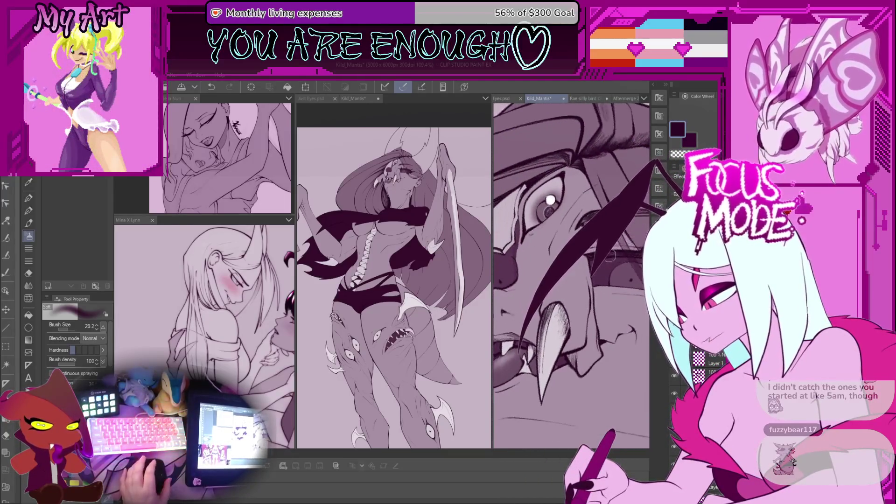
scroll(559, 233, "up", 1)
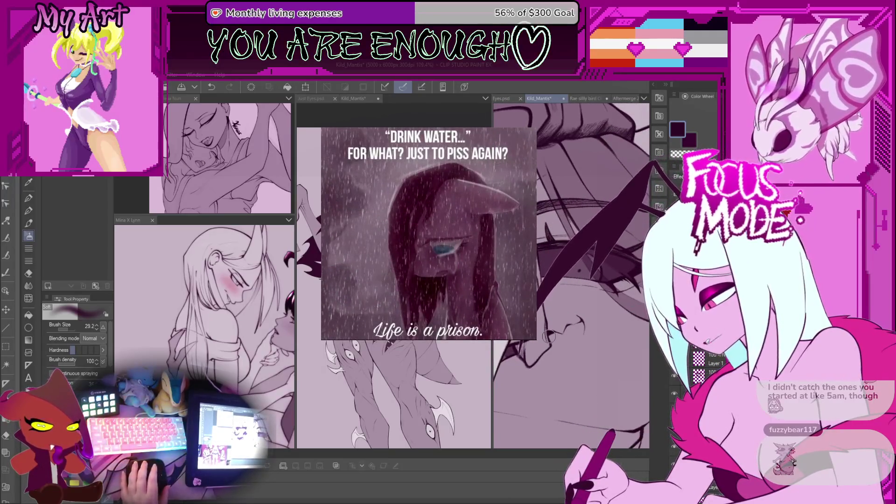
scroll(592, 316, "down", 1)
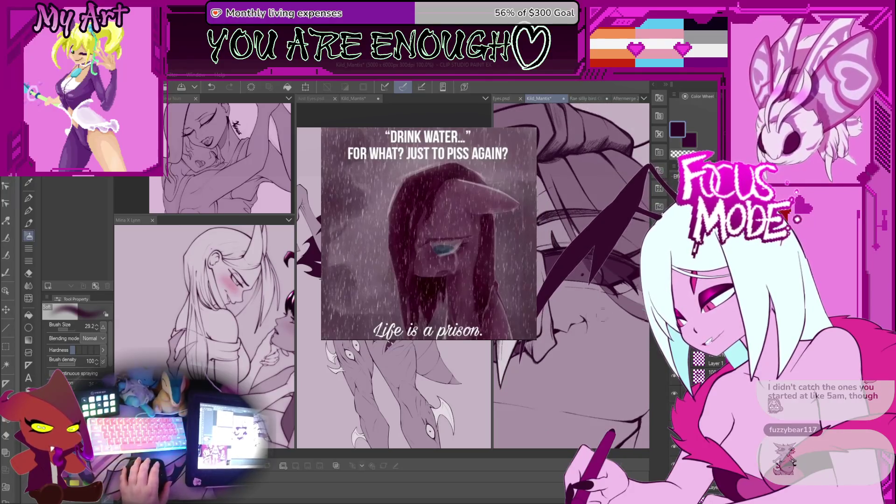
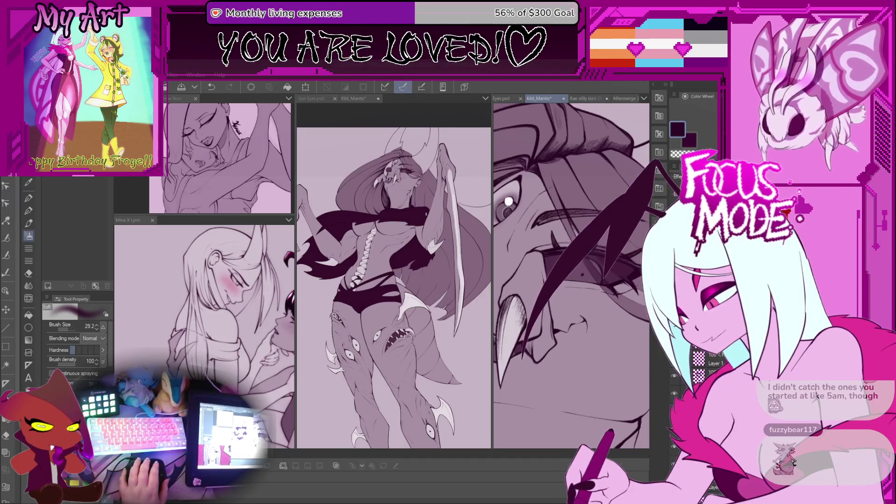
- Dab a small dark mark on the eye with a smaller Xenos half texture pen
scroll(581, 273, "up", 3)
key("p")
scroll(581, 266, "up", 2)
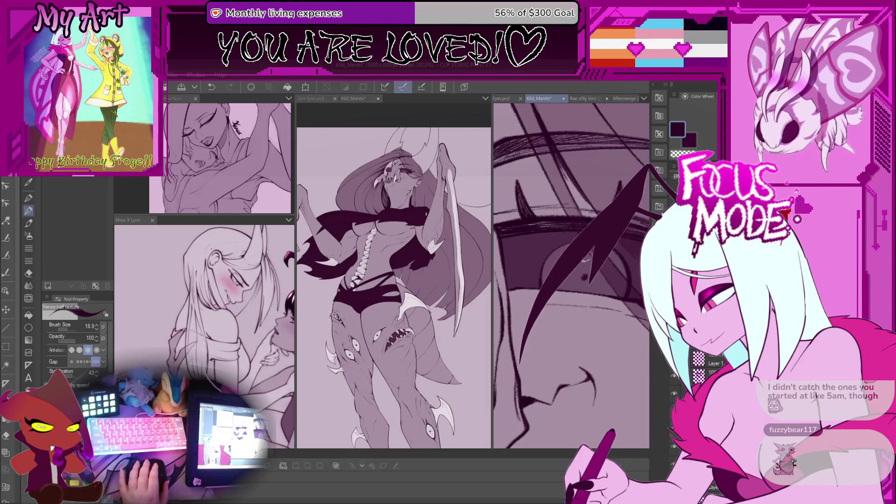
scroll(574, 266, "down", 2)
key("bracketleft")
key("bracketleft")
key("bracketleft")
scroll(555, 279, "up", 1)
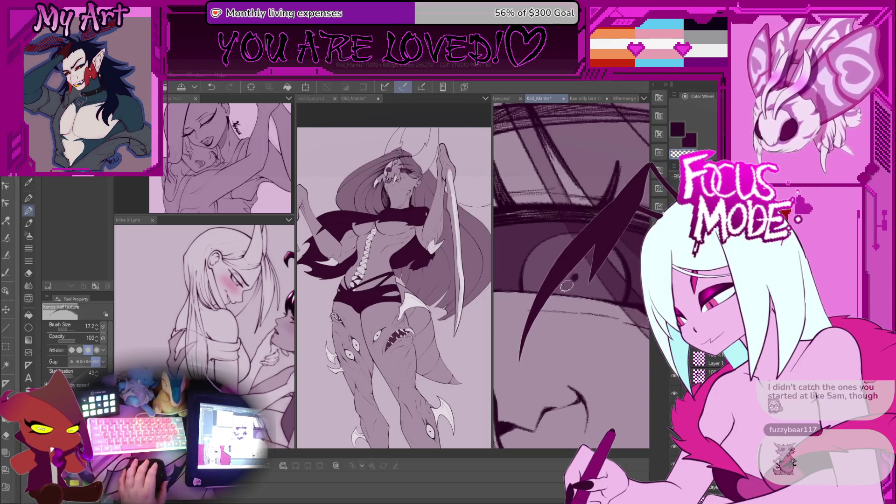
left_click_drag(576, 278, 574, 276)
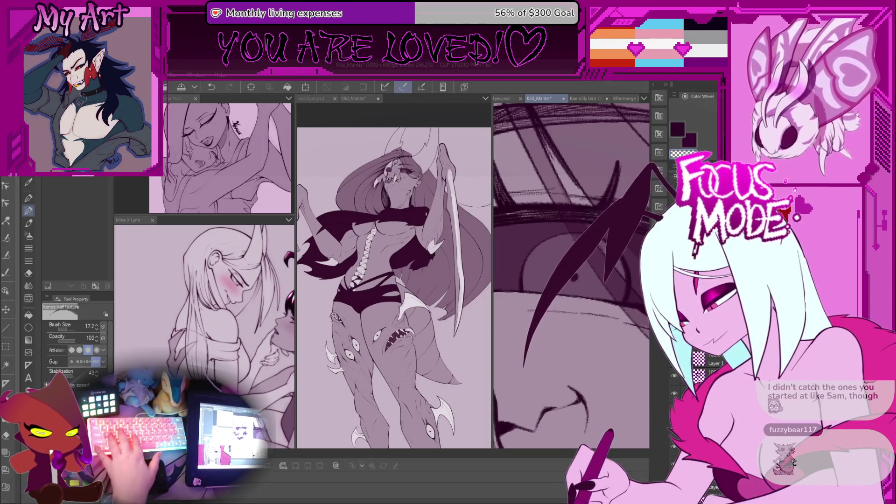
- Toggle the layer's visibility repeatedly to compare the eye with and without the dab
left_click(673, 447)
left_click(673, 447)
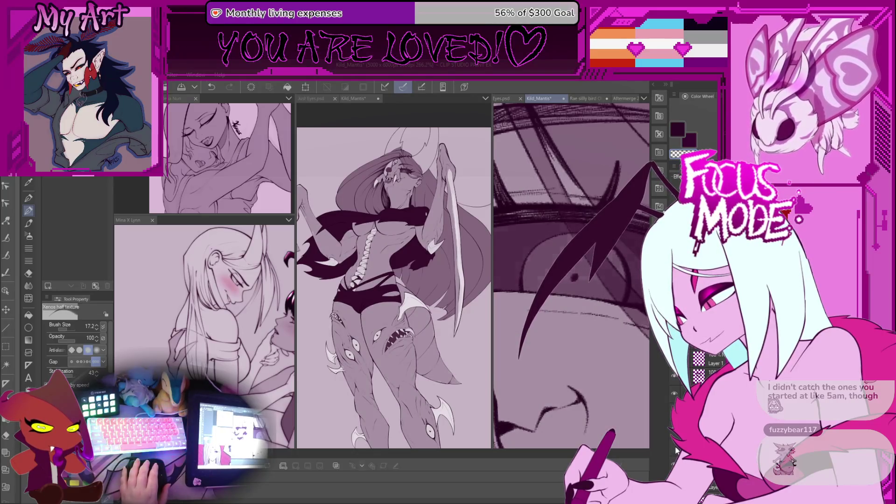
left_click(676, 447)
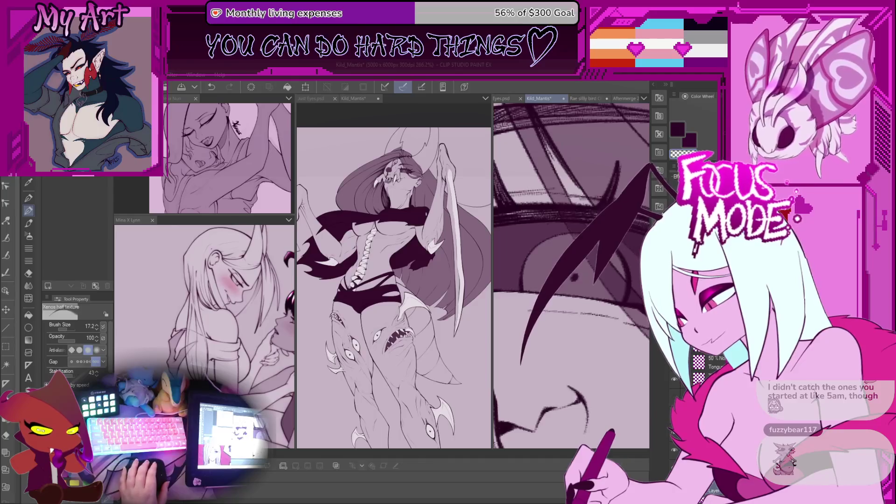
left_click(674, 447)
left_click(674, 447)
left_click(674, 447)
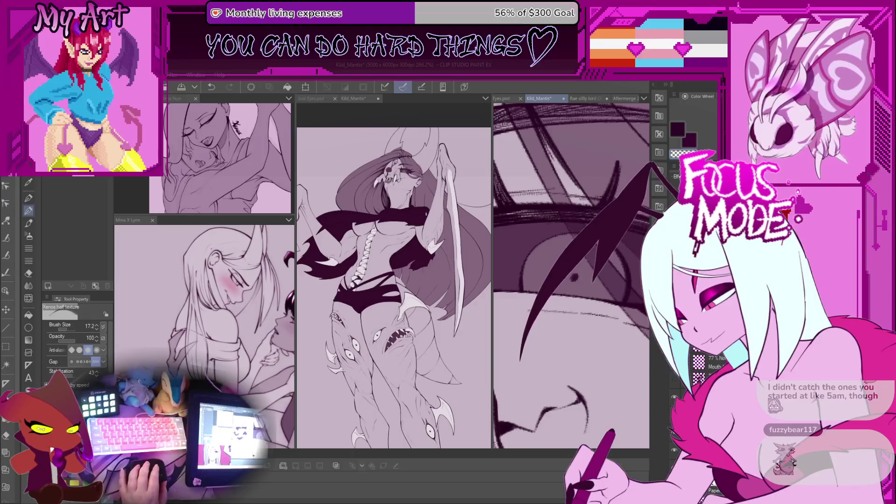
key("ctrl+minus")
key("ctrl+minus")
key("ctrl+minus")
scroll(550, 299, "up", 2)
key("m")
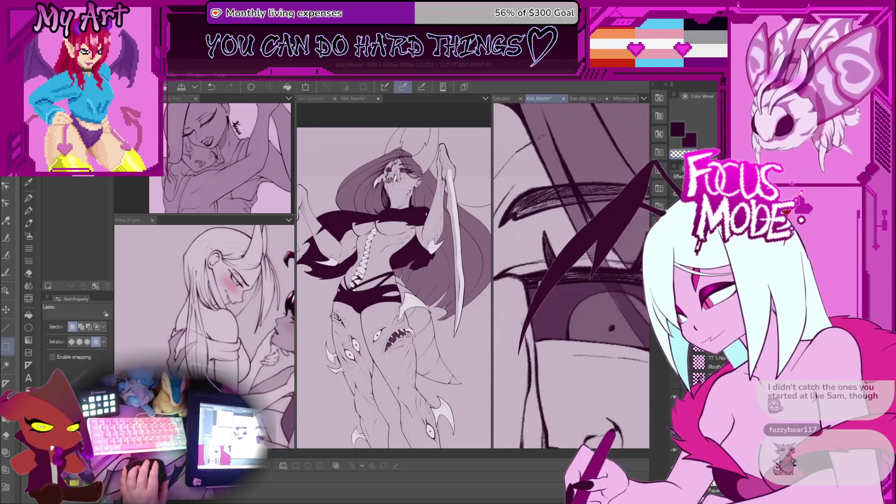
- Lasso the hair strand over the eye, transform it and move it left off the eye
mouse_move(514, 278)
left_mouse_down()
mouse_move(521, 307)
mouse_move(647, 312)
mouse_move(513, 306)
left_mouse_up()
key("minus")
key("minus")
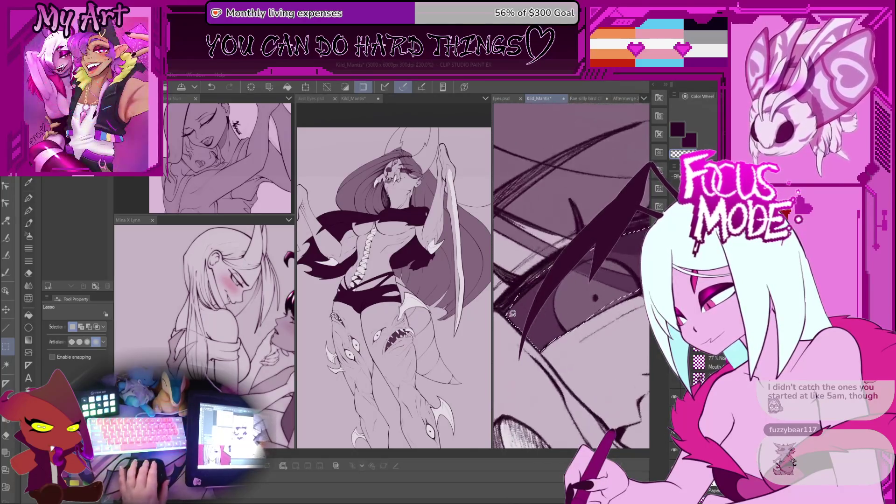
key("asciicircum")
key("asciicircum")
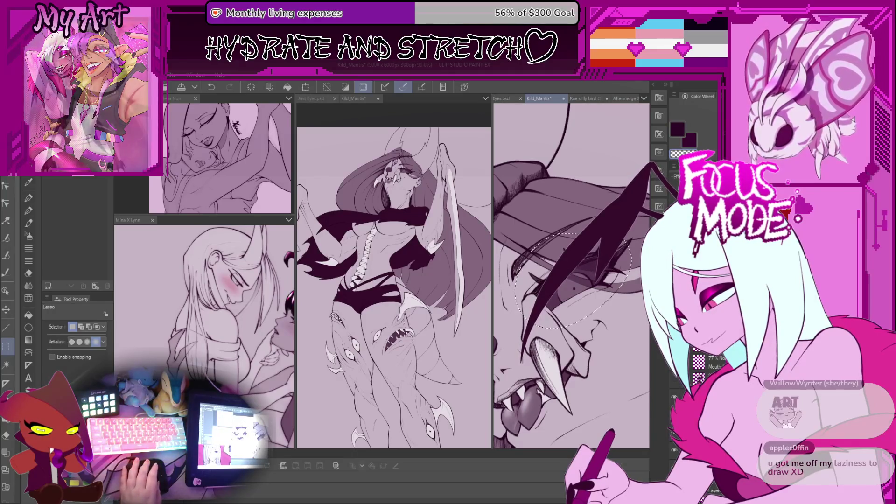
mouse_move(578, 289)
left_mouse_down()
mouse_move(566, 290)
mouse_move(577, 280)
left_mouse_up()
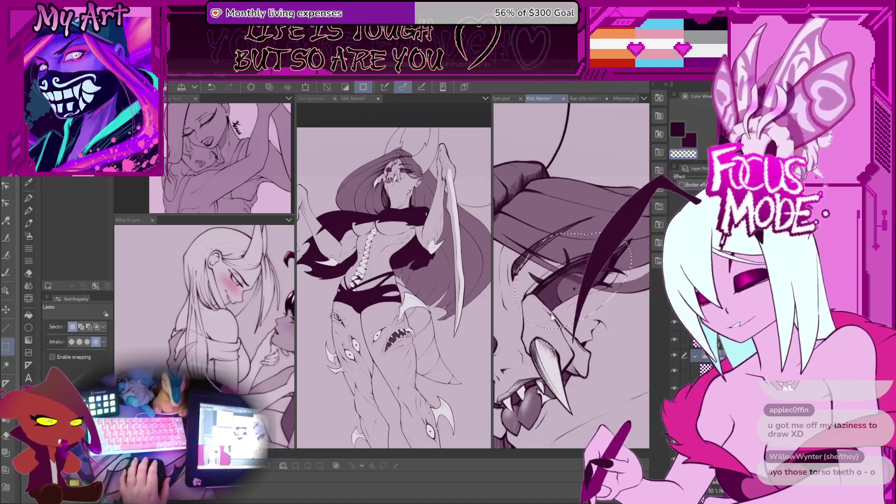
mouse_move(609, 333)
left_mouse_down()
mouse_move(610, 346)
mouse_move(604, 303)
mouse_move(584, 289)
mouse_move(651, 322)
mouse_move(630, 280)
mouse_move(571, 344)
mouse_move(575, 322)
left_mouse_up()
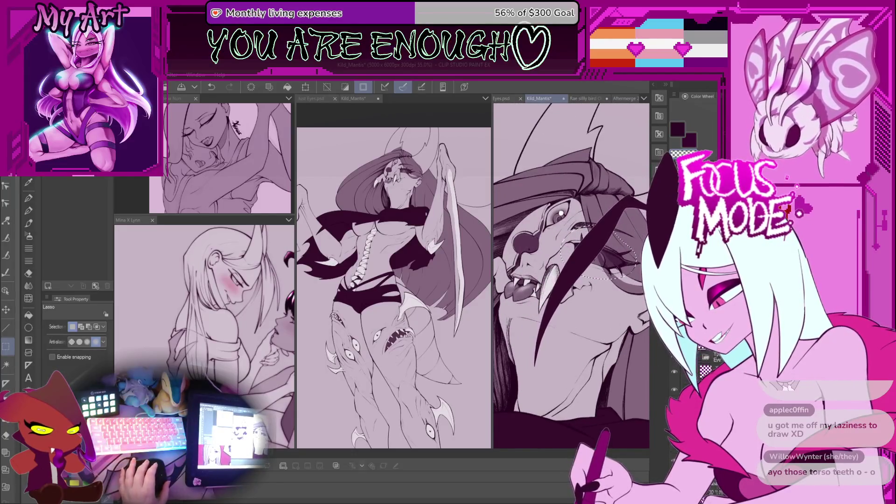
key("ctrl+d")
- Redraw the strand's edge and hatch along it, removing the jagged spike stroke
key("p")
left_click_drag(596, 247, 550, 357)
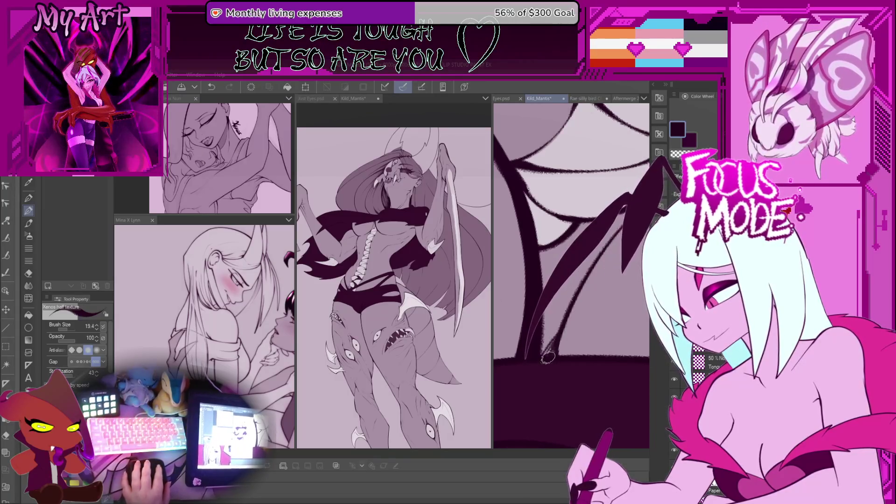
left_click_drag(550, 345, 560, 322)
left_click_drag(577, 280, 551, 346)
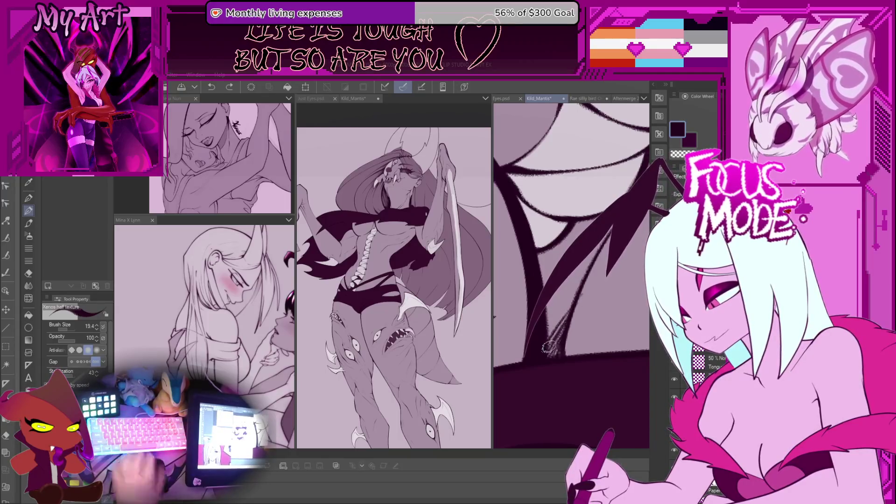
key("ctrl+z")
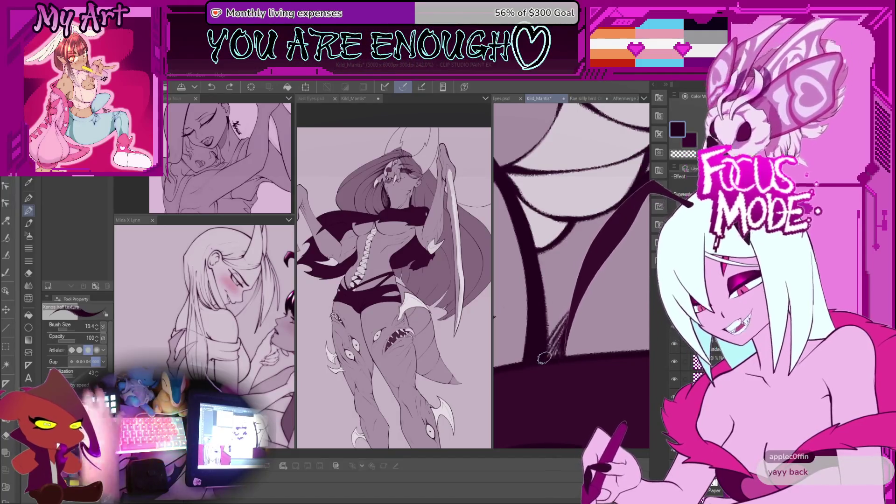
key("ctrl+y")
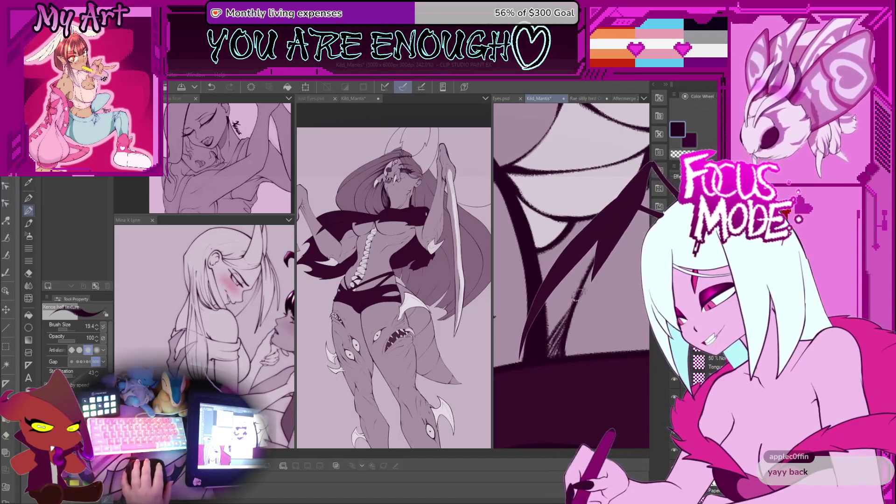
key("ctrl+z")
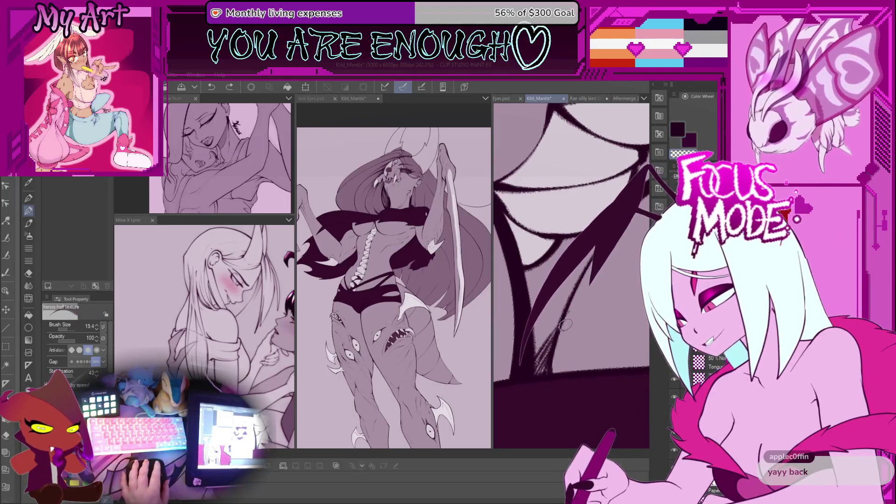
- Switch from transparent back to the dark main colour and reframe the strand's base
key("c")
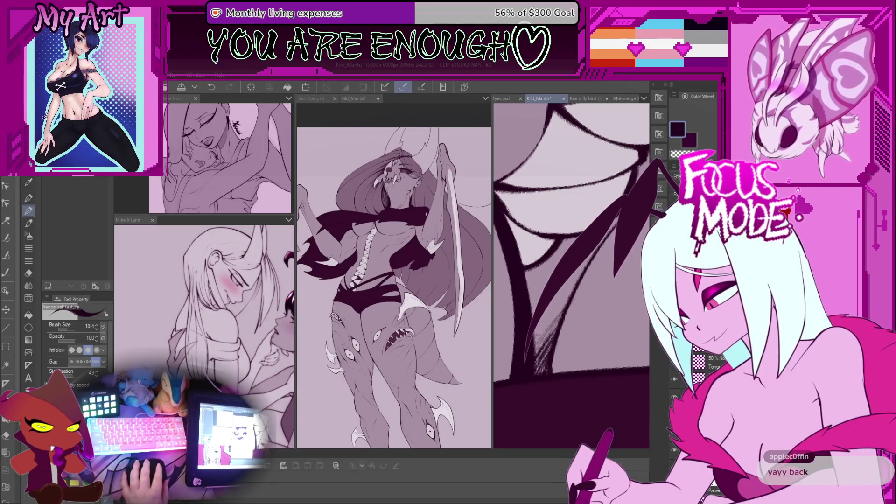
left_click_drag(568, 298, 538, 365)
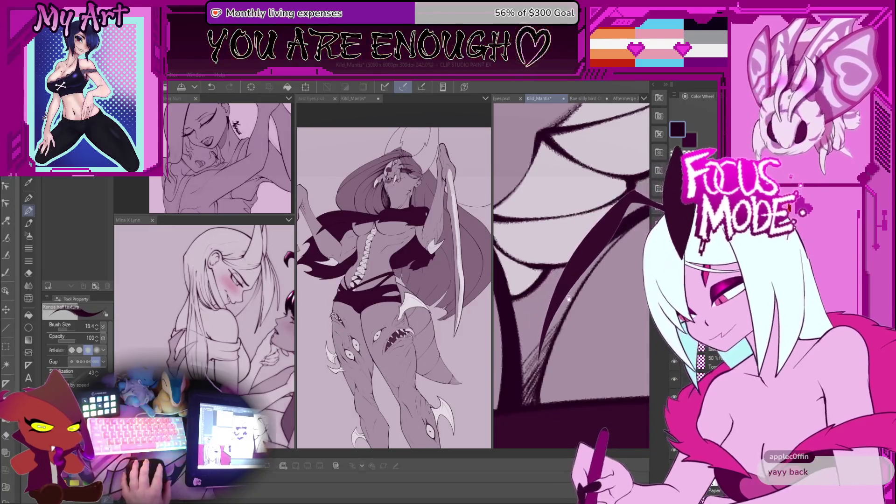
left_click_drag(578, 323, 576, 336)
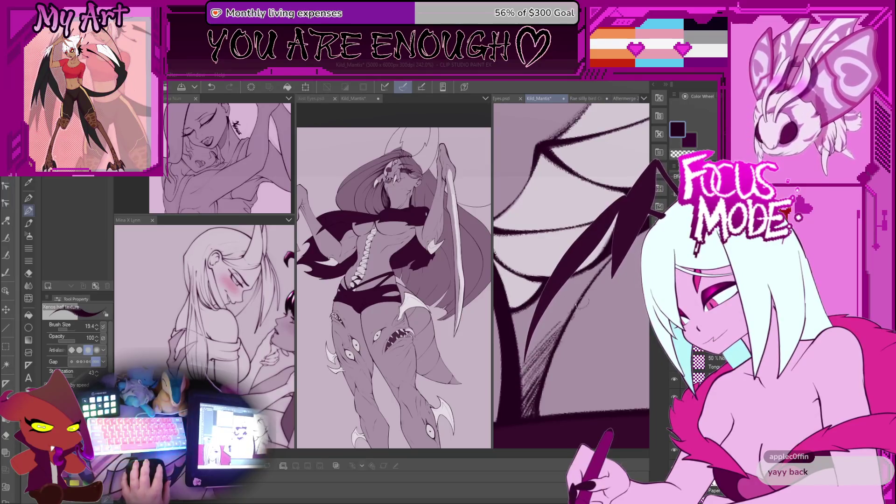
scroll(575, 312, "down", 2)
key("m")
scroll(549, 316, "up", 1)
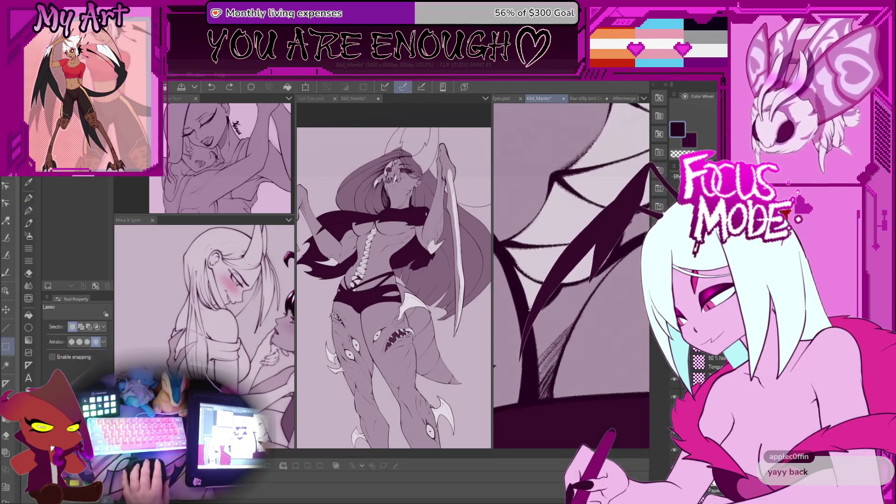
- Lasso the patch beside the dark strand that will be shaded
left_click_drag(580, 315, 605, 266)
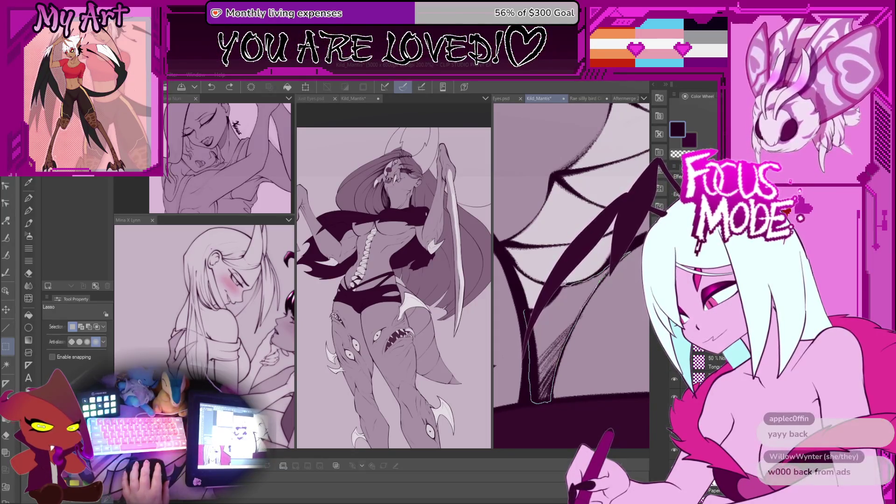
left_click_drag(525, 311, 512, 322)
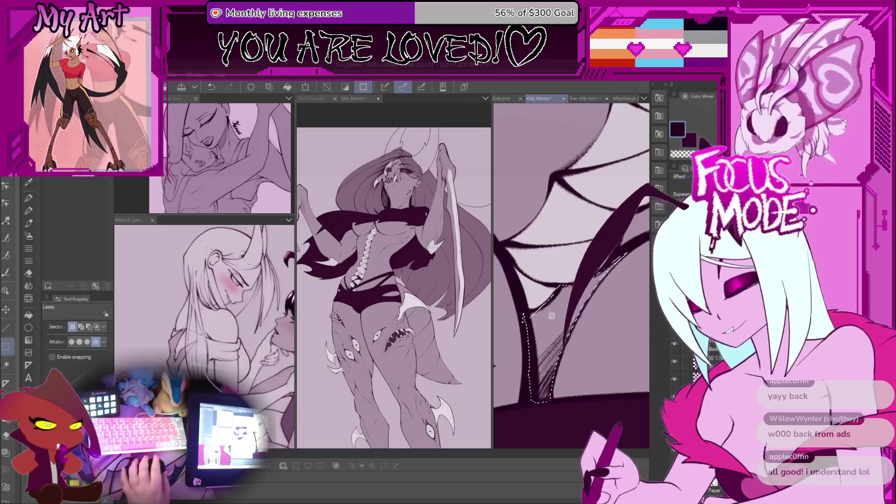
scroll(548, 318, "up", 1)
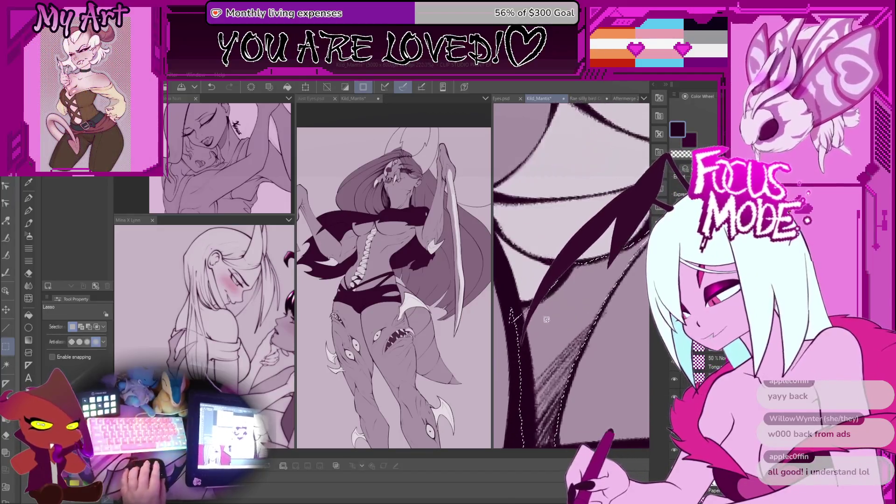
scroll(562, 307, "down", 3)
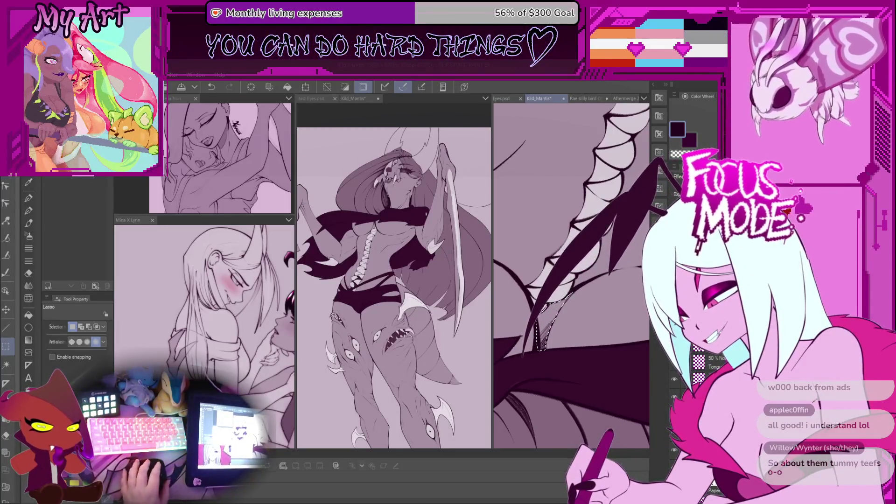
key("ctrl+z")
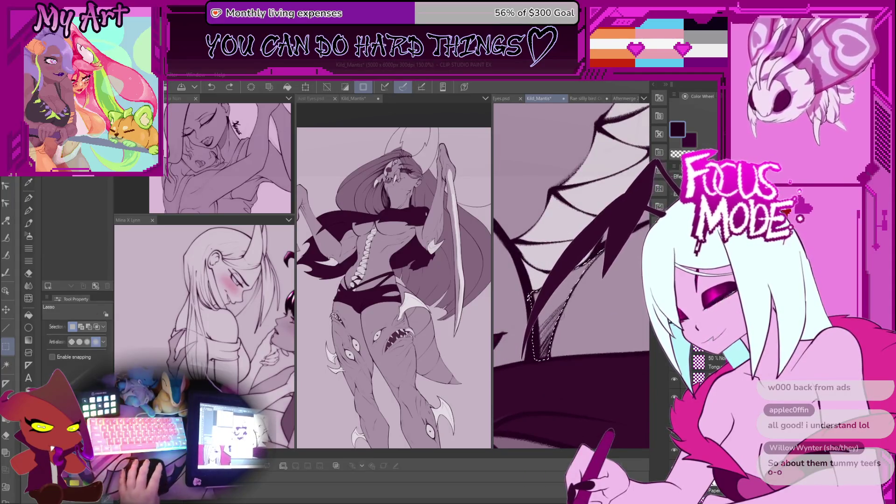
- Hatch inside the selection with the Xenos half texture pencil, undoing a misstep
key("p")
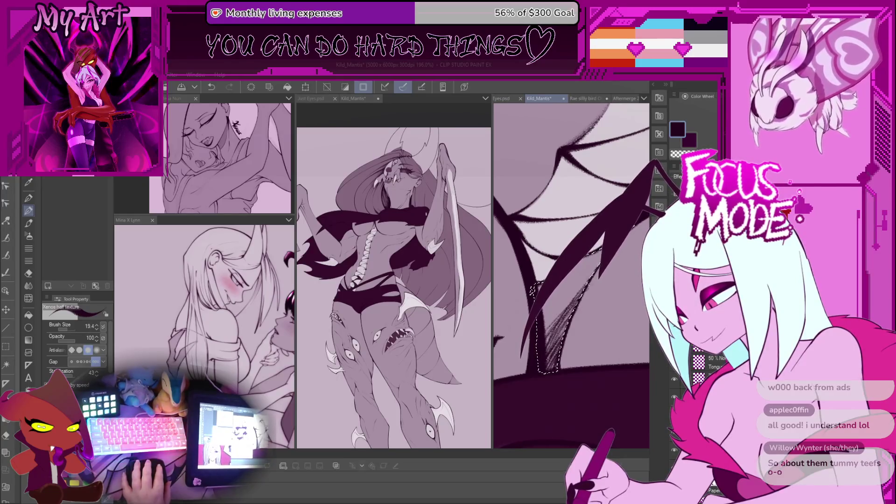
key("ctrl+z")
key("m")
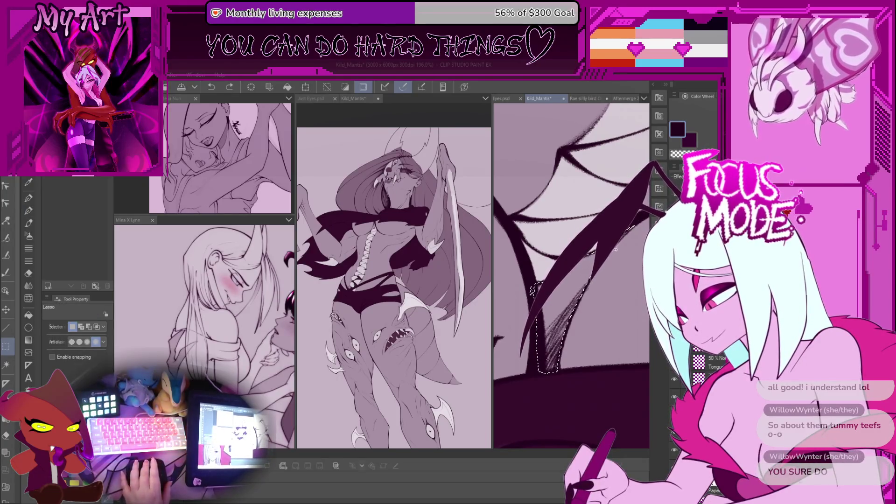
key("p")
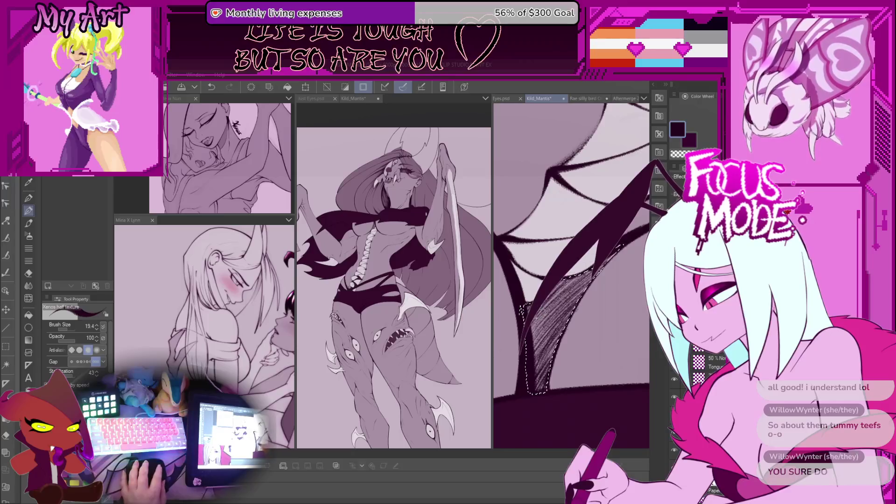
left_click_drag(522, 311, 531, 312)
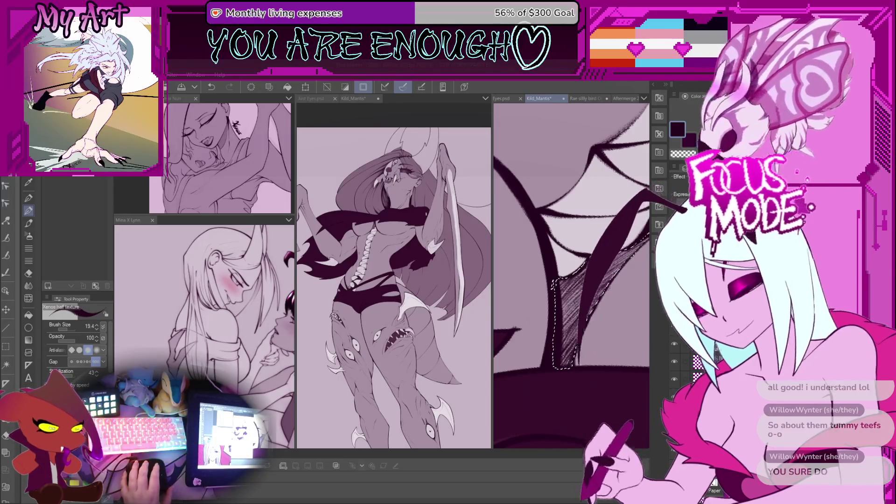
- Undo the last edit, then rotate and zoom the right view out to the full figure
key("asciicircum")
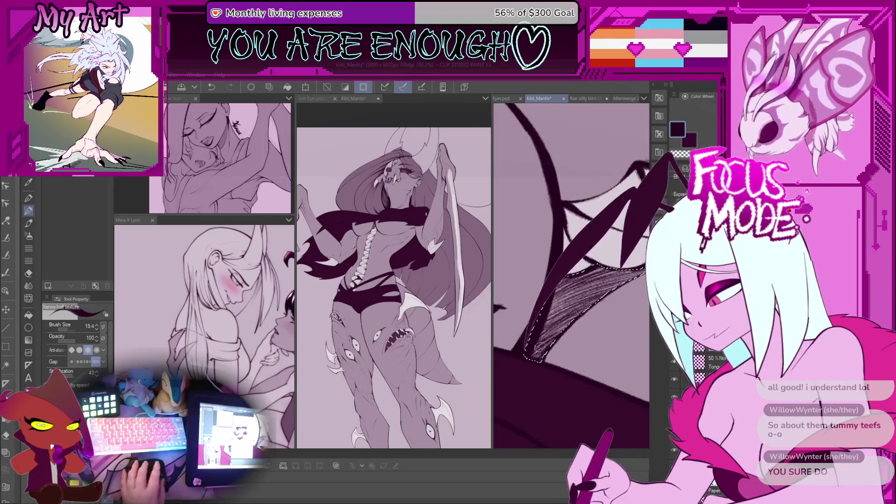
key("ctrl+z")
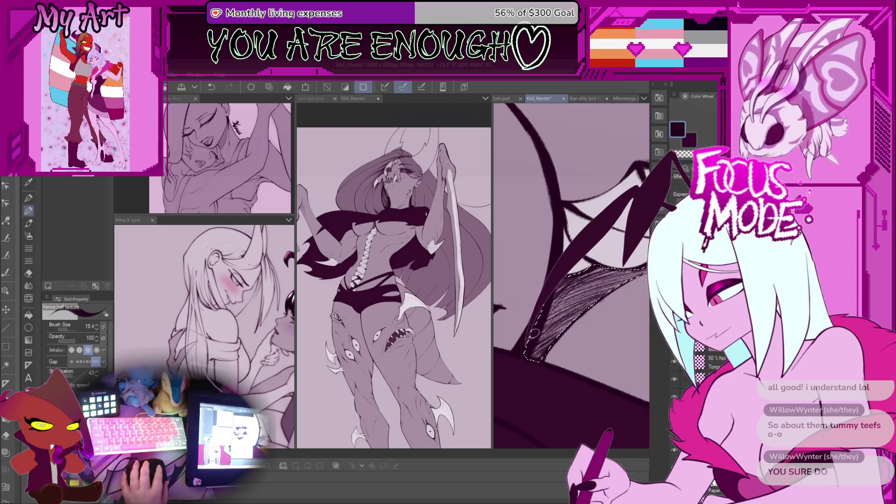
scroll(607, 286, "down", 5)
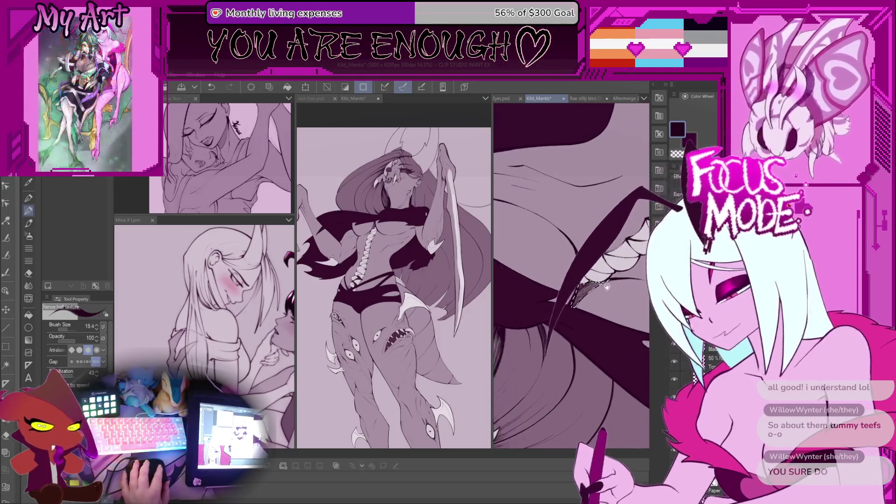
scroll(607, 286, "up", 4)
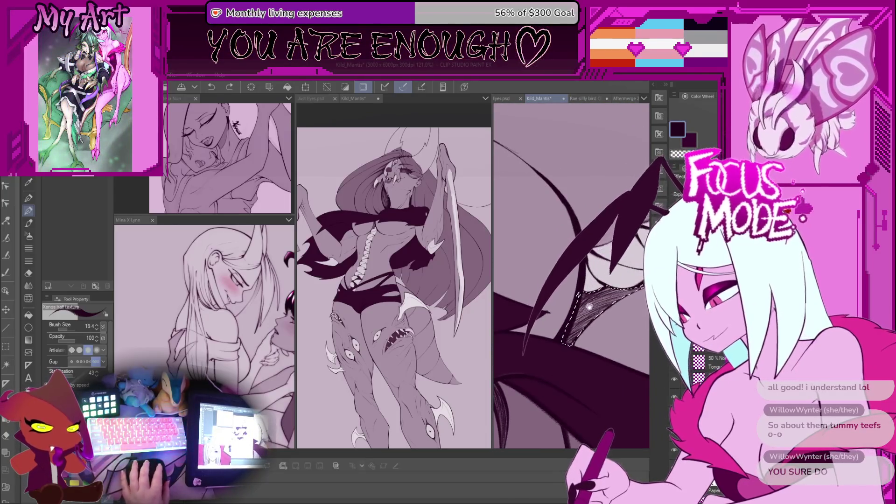
left_click_drag(570, 315, 577, 301)
scroll(575, 299, "up", 3)
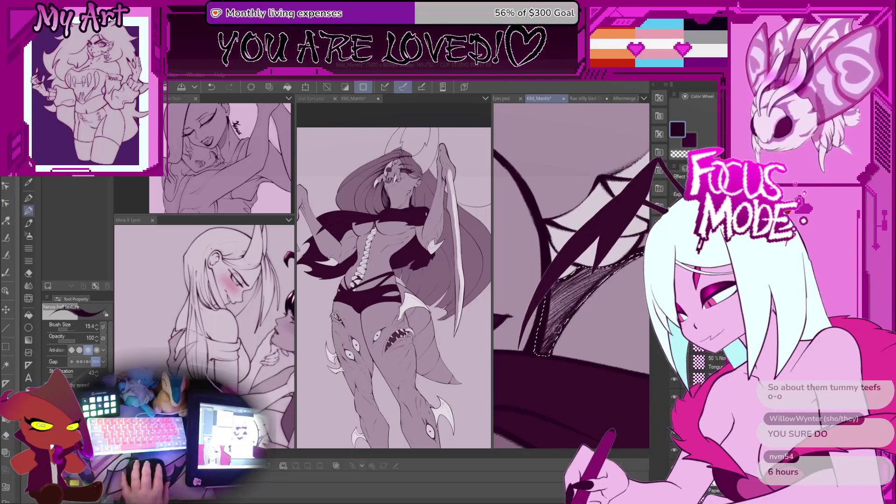
scroll(538, 357, "up", 1)
scroll(540, 358, "down", 2)
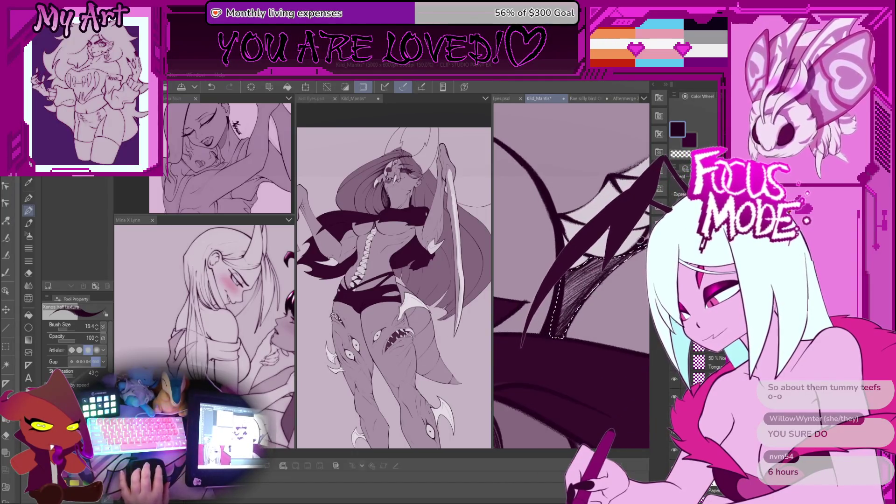
scroll(640, 240, "down", 2)
scroll(615, 287, "down", 6)
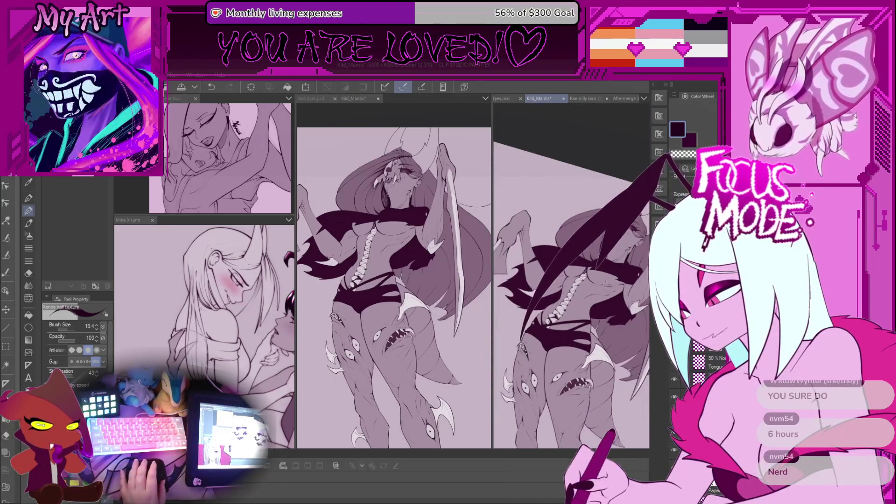
- Rotate and zoom the right view in close on the monster woman's eye
scroll(617, 299, "up", 3)
left_click_drag(583, 280, 569, 242)
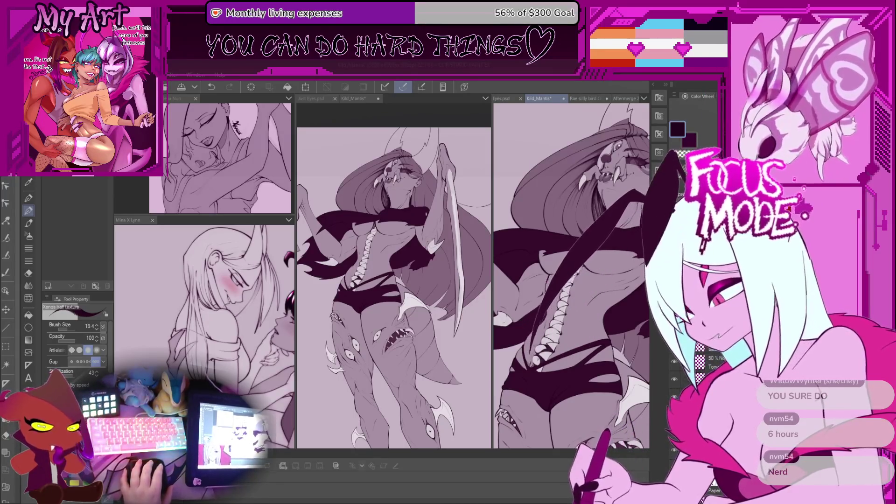
scroll(572, 275, "down", 2)
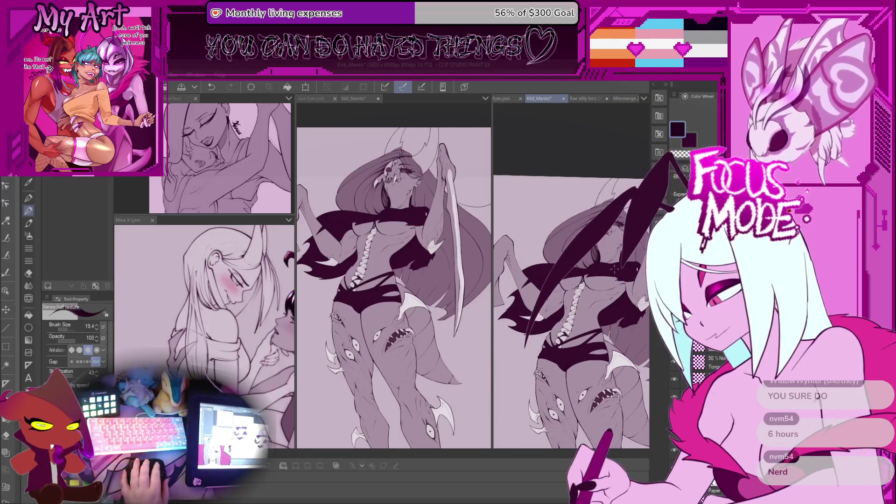
scroll(573, 222, "up", 8)
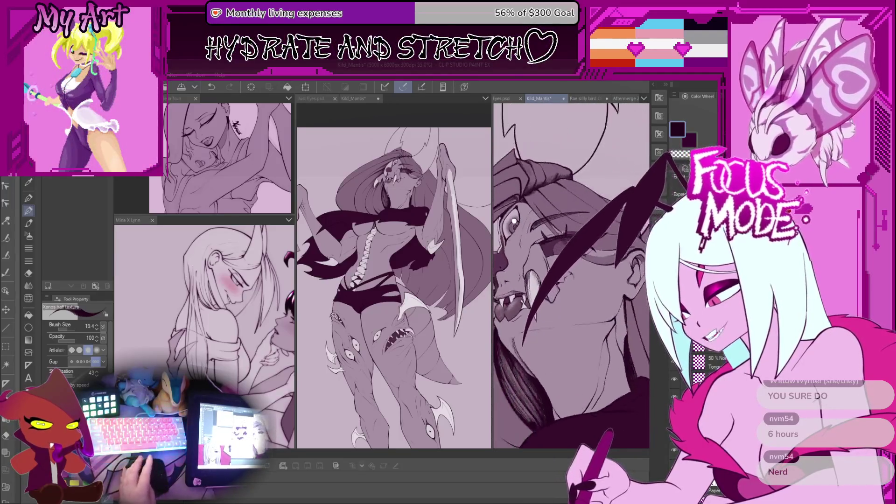
scroll(573, 223, "up", 2)
scroll(505, 298, "up", 2)
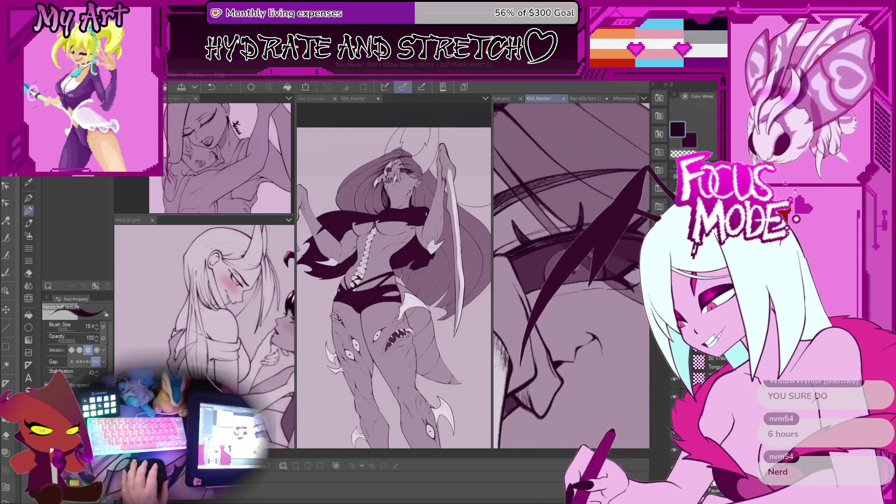
scroll(569, 277, "up", 2)
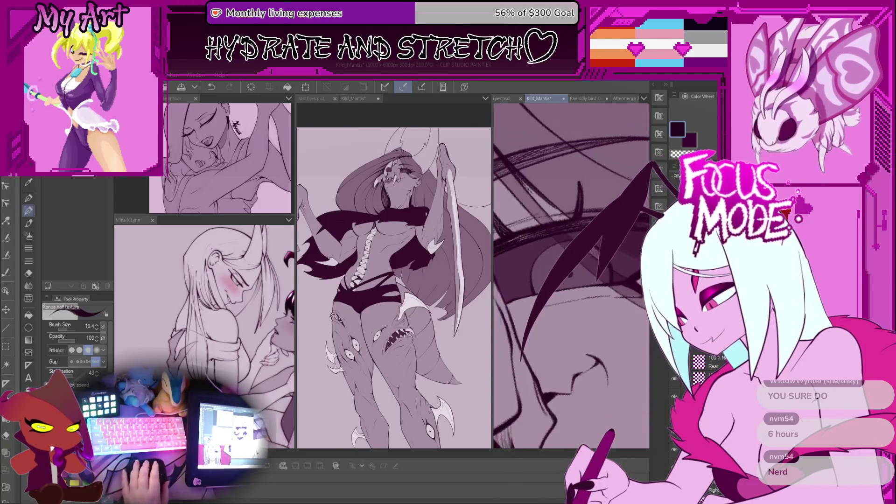
- Lasso a small area in the eye, compare the shading via undo/redo, then deselect
key("m")
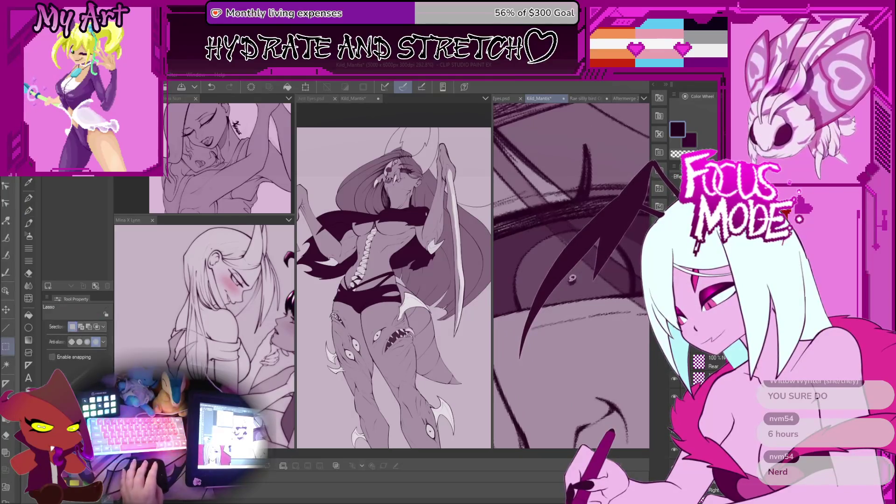
left_click_drag(584, 277, 576, 270)
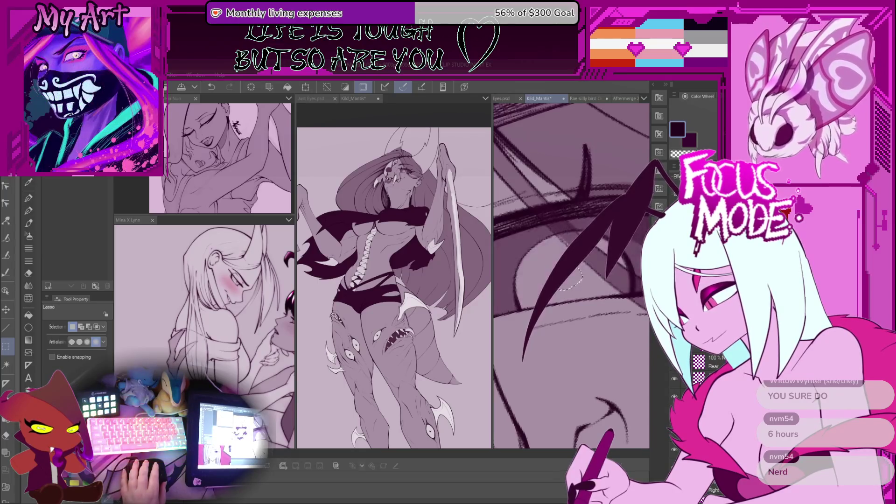
key("ctrl+z")
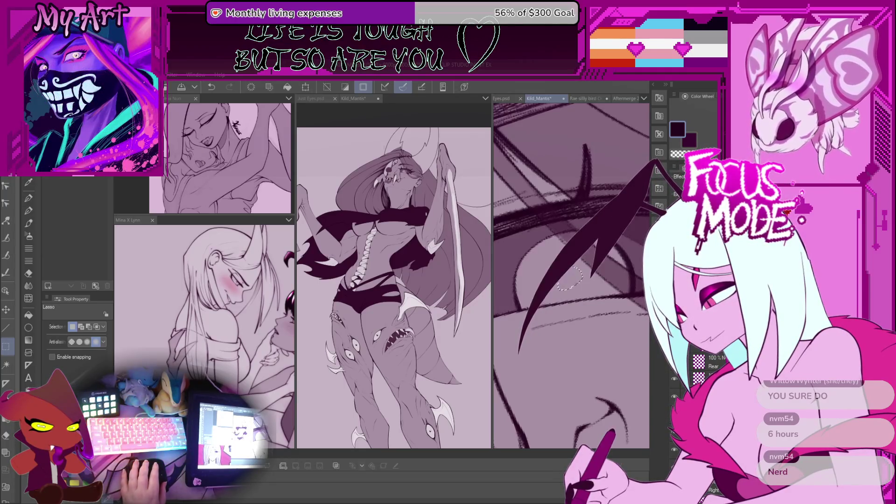
key("ctrl+y")
key("ctrl+z")
key("ctrl+y")
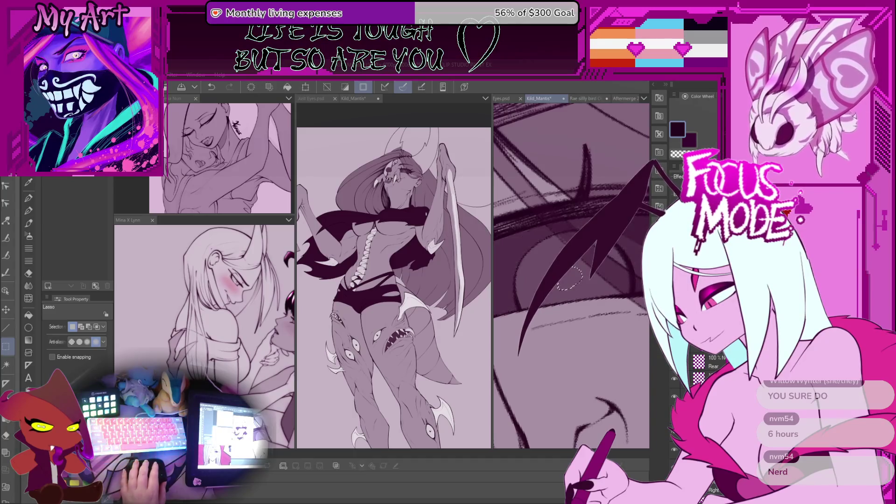
key("ctrl+d")
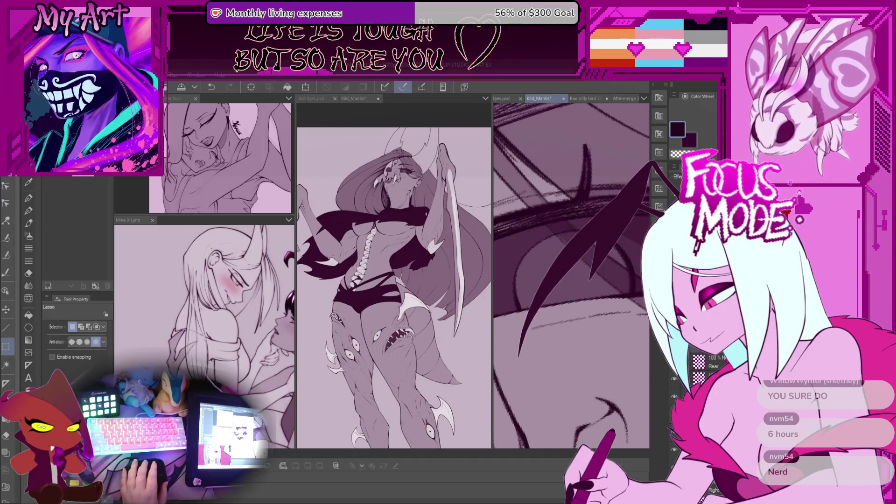
- Ink a dark stroke over the eye with the G-pen, redrawing it once
key("b")
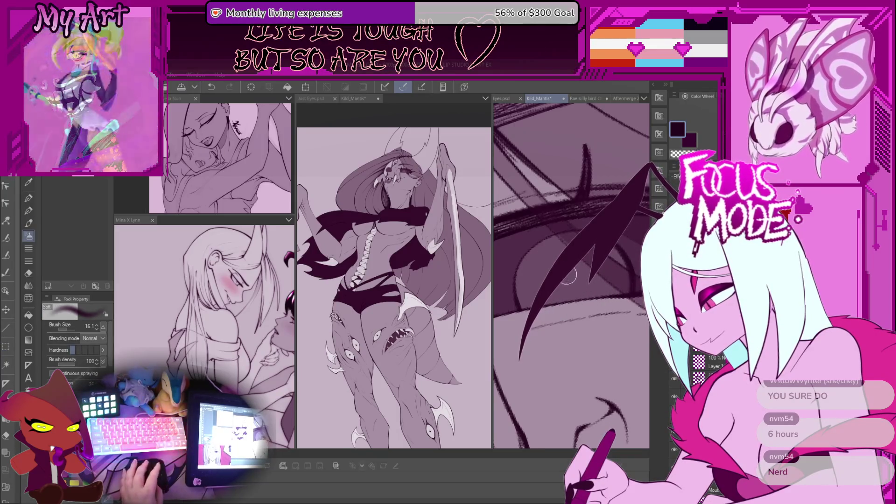
key("p")
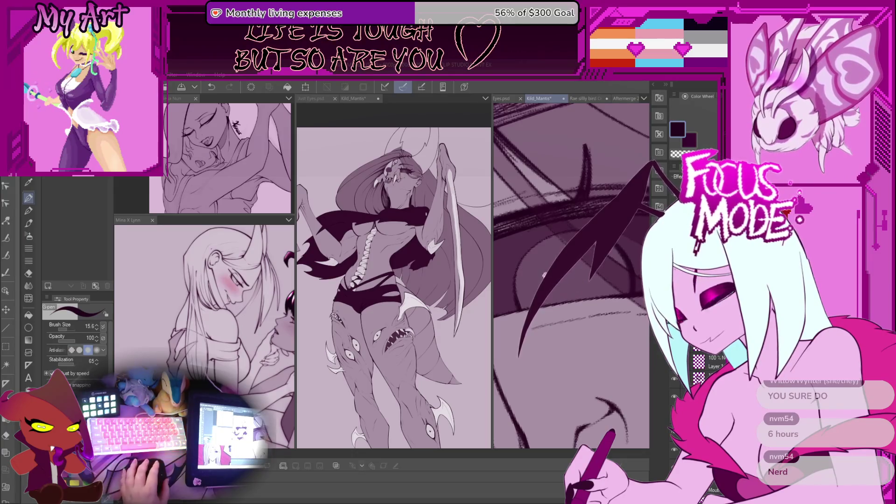
scroll(544, 274, "up", 2)
scroll(539, 273, "up", 1)
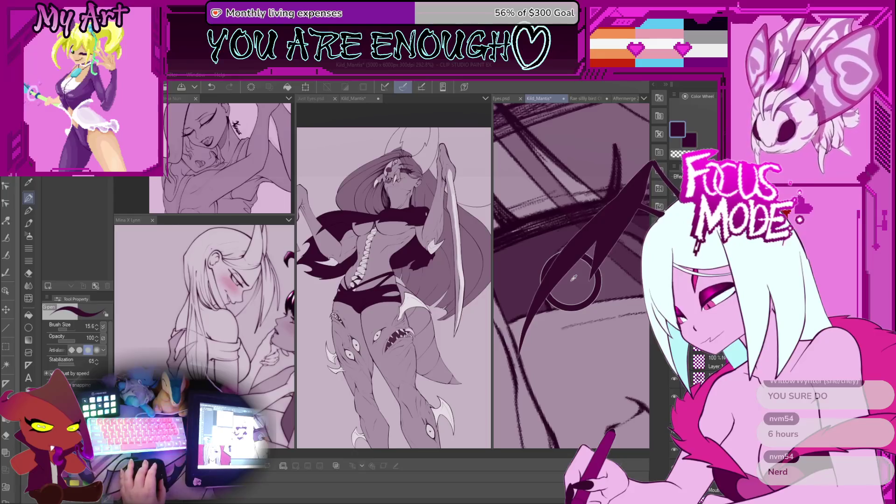
left_click_drag(602, 230, 523, 355)
key("ctrl+z")
left_click_drag(606, 243, 537, 327)
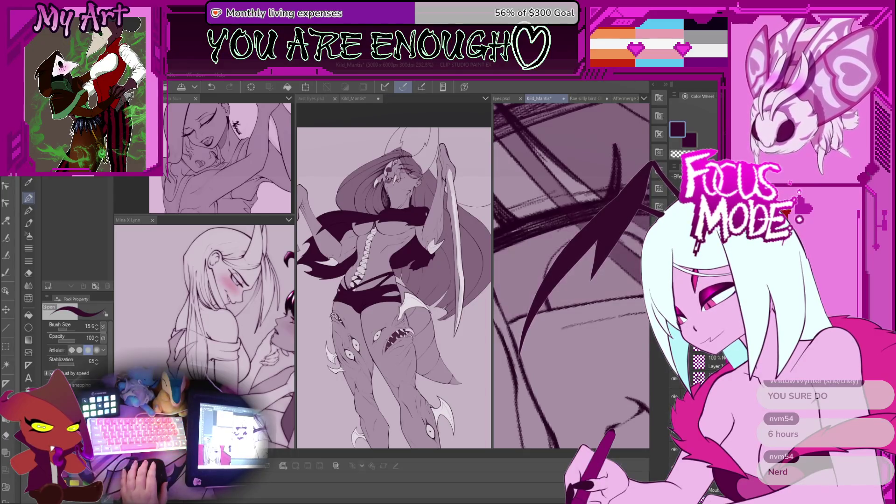
- Solo the current layer and then show the other layers again to check the stroke
left_click_drag(600, 360, 599, 294)
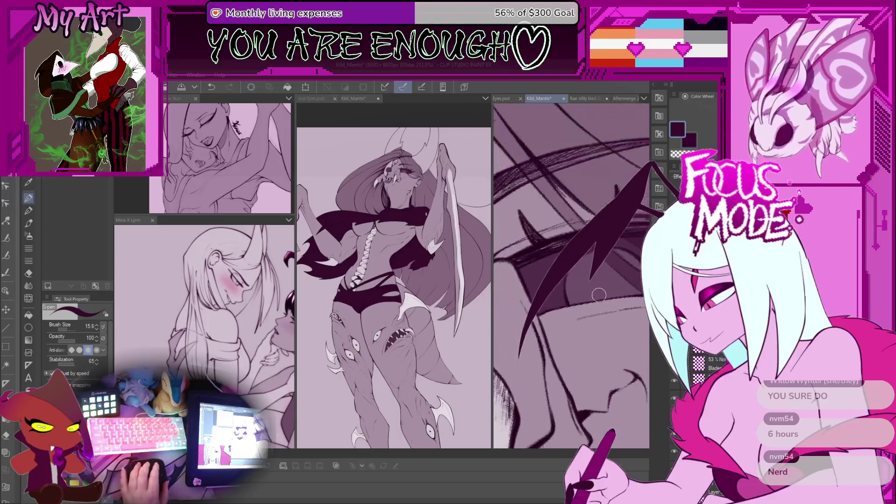
left_click(673, 372, "alt")
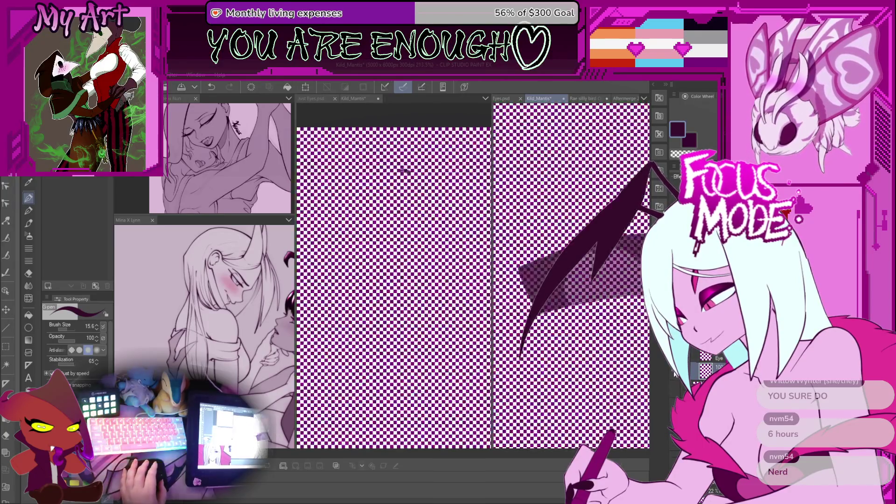
left_click(673, 374, "alt")
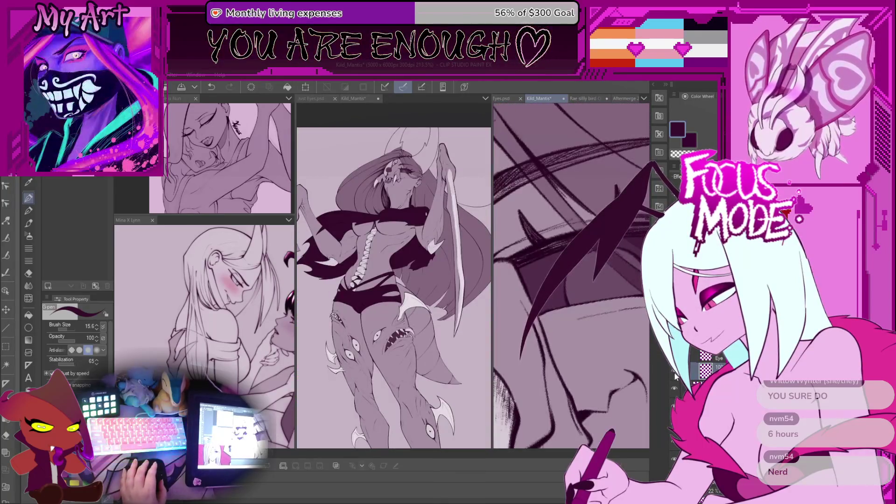
mouse_move(574, 280)
left_mouse_down()
mouse_move(551, 310)
mouse_move(553, 293)
mouse_move(575, 295)
left_mouse_up()
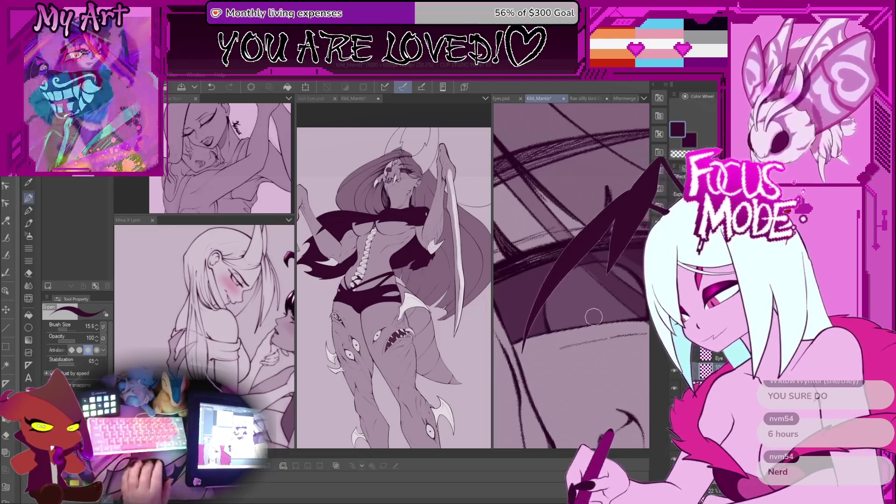
- Airbrush a trial dab in the eye, undo it, and restore the eye selection
key("b")
key("b")
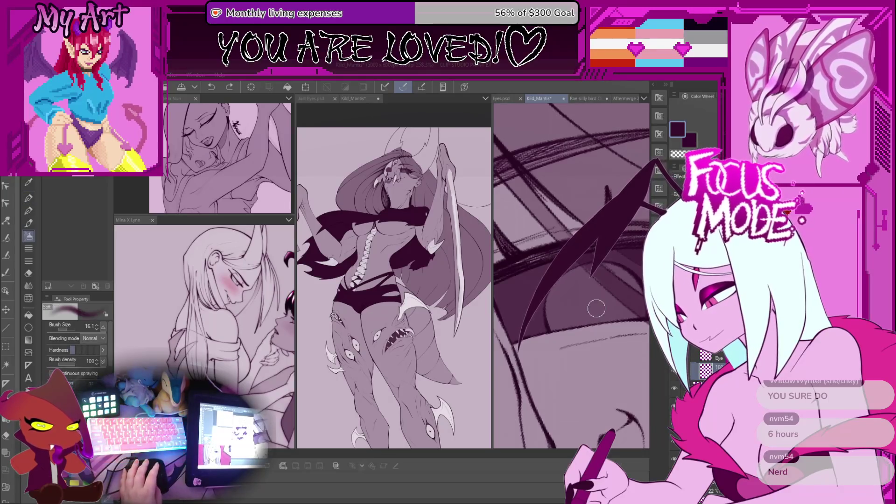
left_click_drag(594, 307, 589, 318)
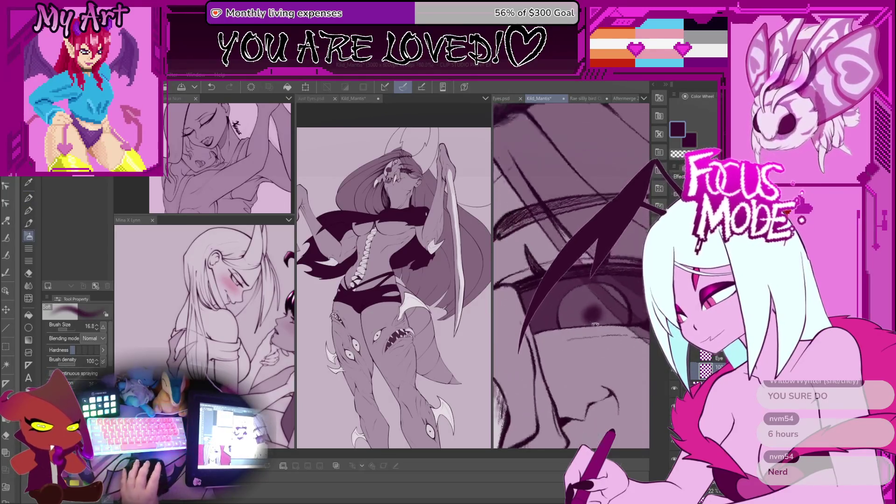
key("ctrl+z")
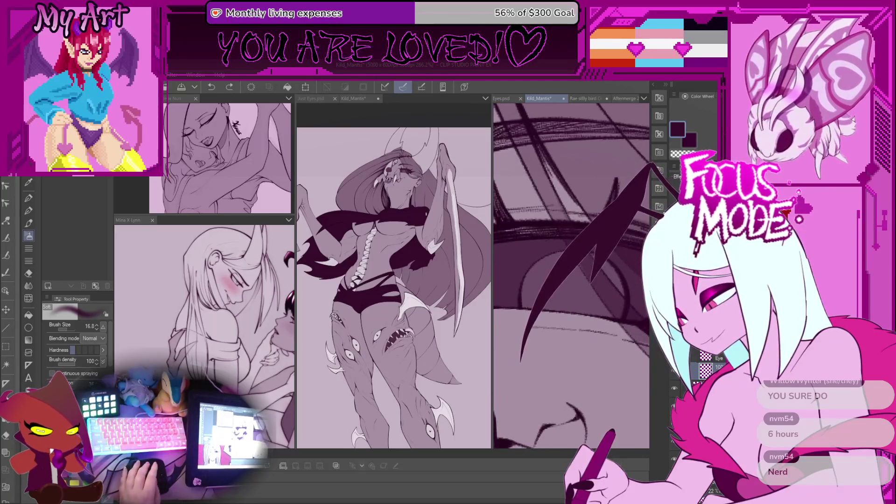
key("ctrl+y")
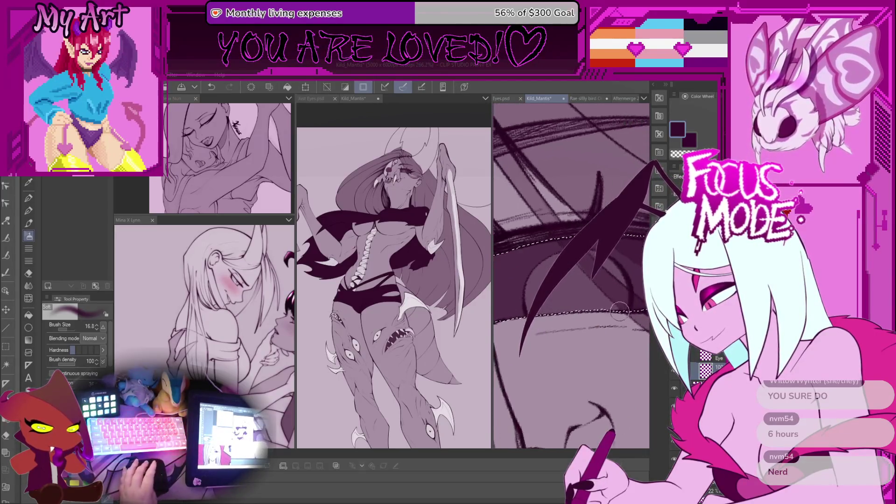
key("m")
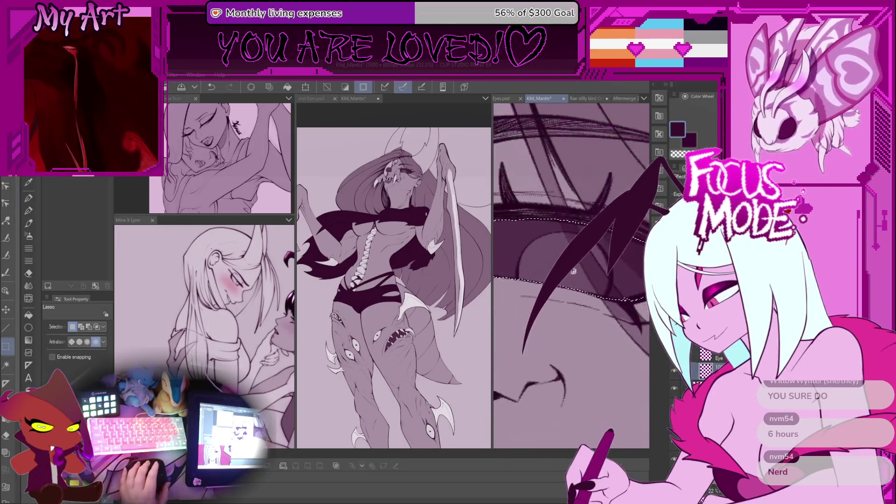
- Spray dark iris shading inside the eye selection with an enlarged Soft airbrush
key("p")
scroll(571, 275, "up", 3)
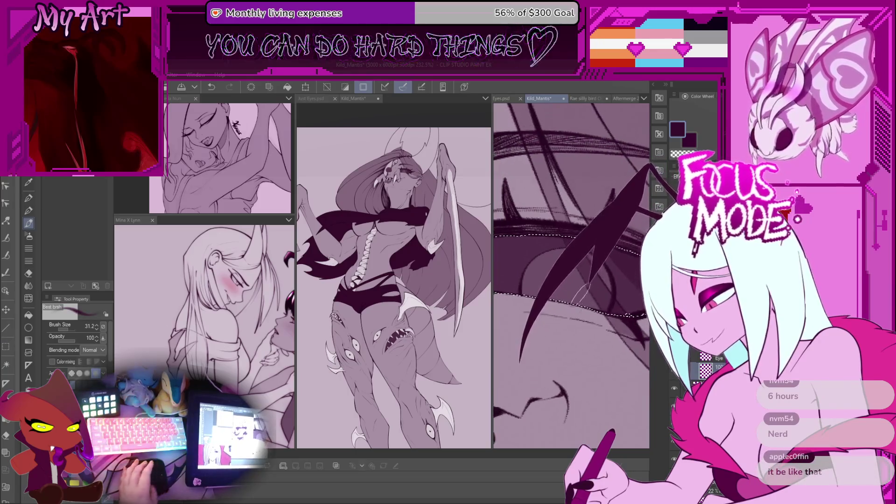
key("b")
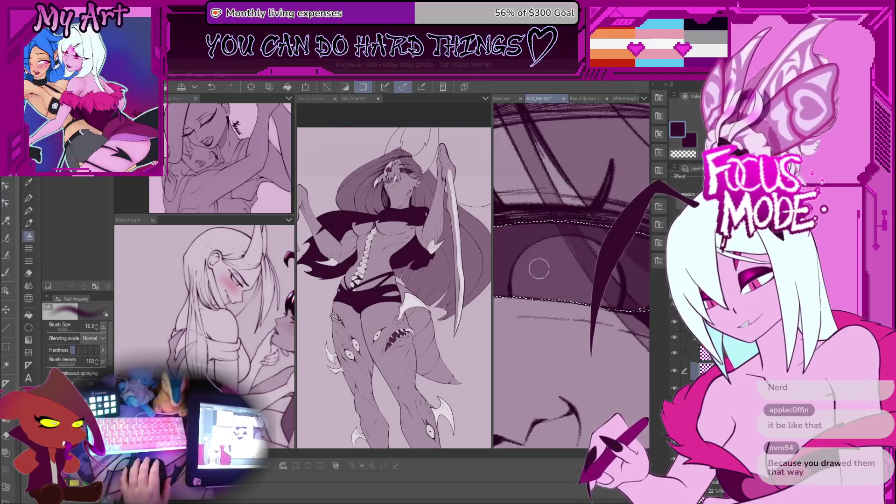
left_click_drag(607, 299, 591, 287)
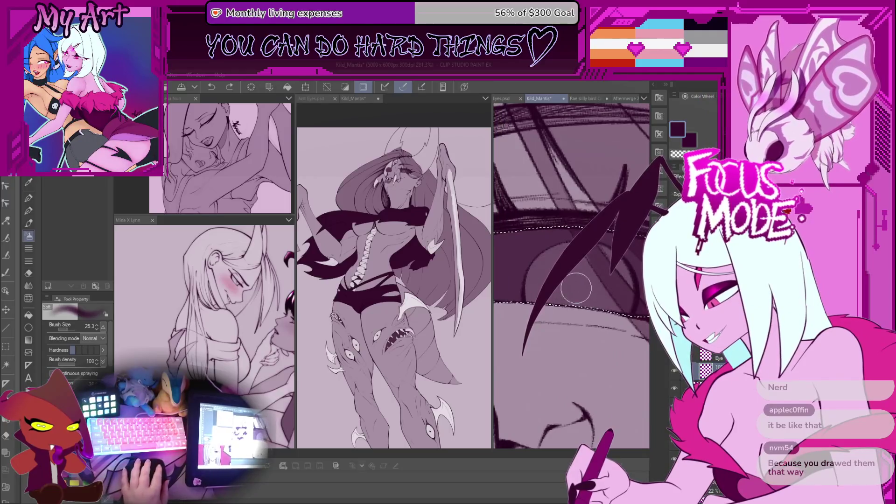
key("ctrl+z")
key("bracketright")
mouse_move(593, 293)
left_mouse_down()
mouse_move(597, 305)
mouse_move(579, 289)
mouse_move(560, 299)
mouse_move(611, 261)
mouse_move(574, 304)
mouse_move(569, 294)
mouse_move(607, 262)
mouse_move(585, 325)
left_mouse_up()
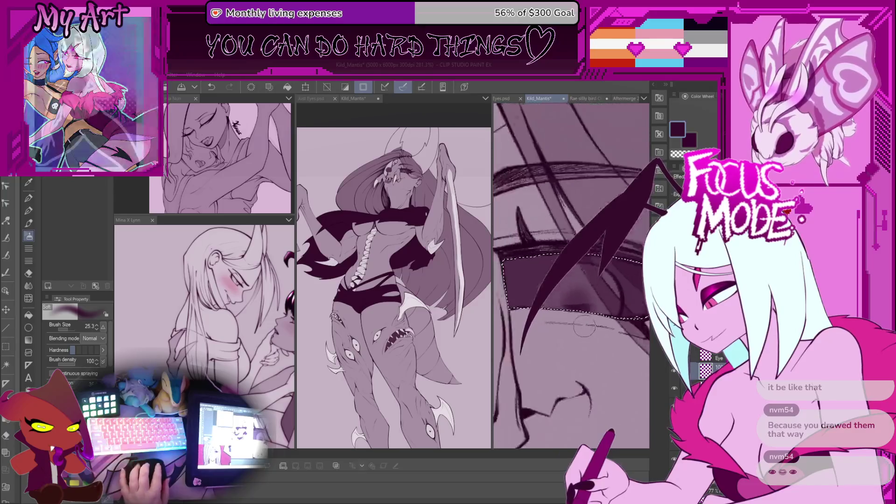
scroll(584, 325, "up", 2)
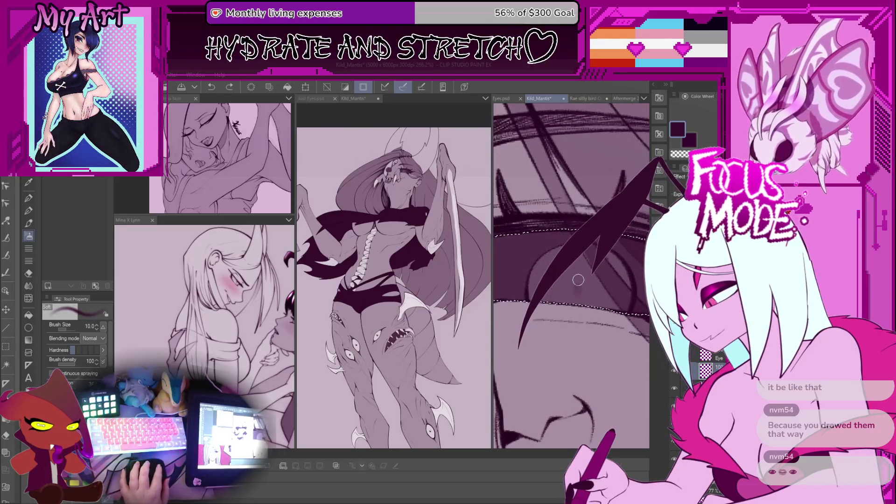
mouse_move(583, 294)
left_mouse_down()
mouse_move(560, 280)
mouse_move(611, 262)
mouse_move(565, 289)
mouse_move(582, 286)
mouse_move(584, 297)
mouse_move(597, 280)
mouse_move(579, 284)
mouse_move(593, 280)
left_mouse_up()
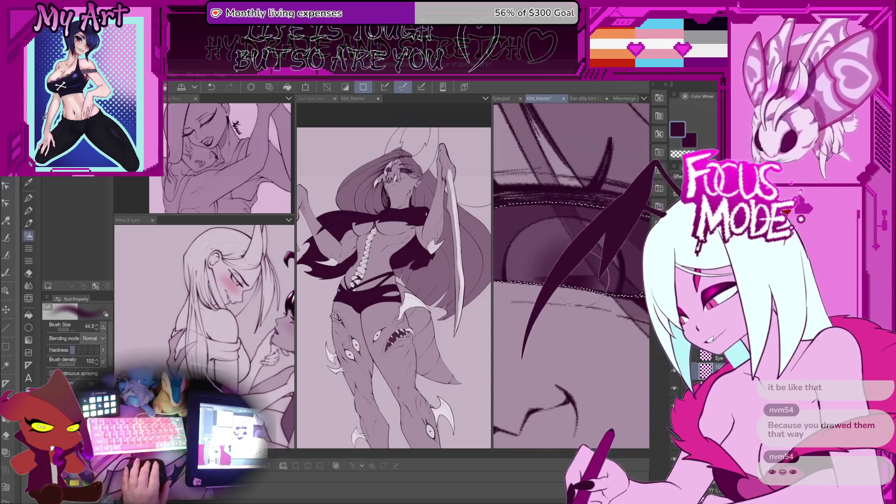
- Erase back part of the eye shading with transparent colour, then return to the dark colour
key("c")
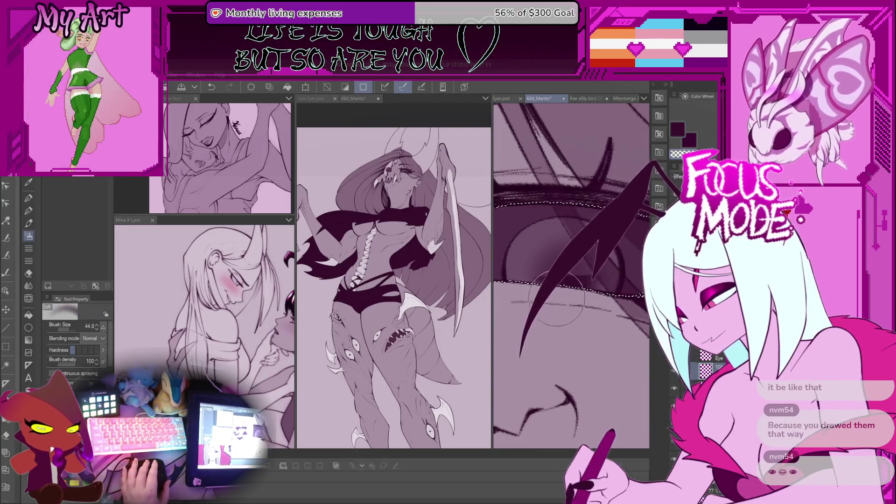
mouse_move(555, 296)
left_mouse_down()
mouse_move(574, 280)
mouse_move(569, 310)
left_mouse_up()
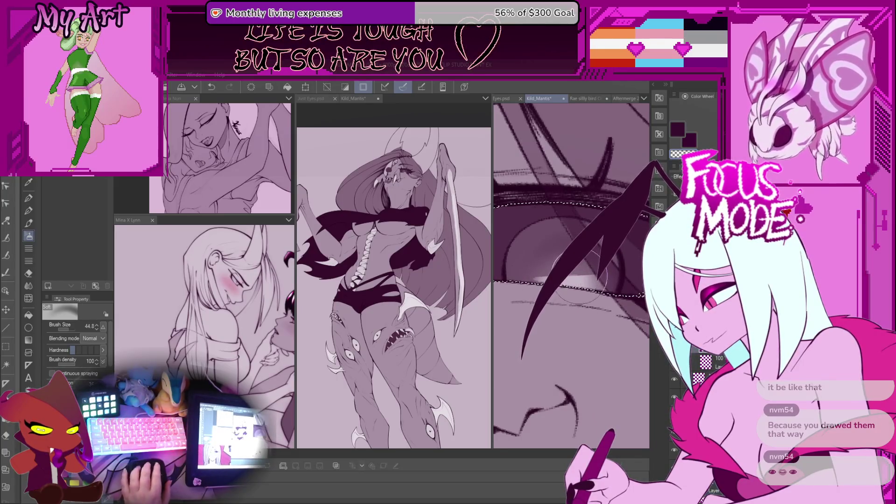
scroll(580, 274, "down", 2)
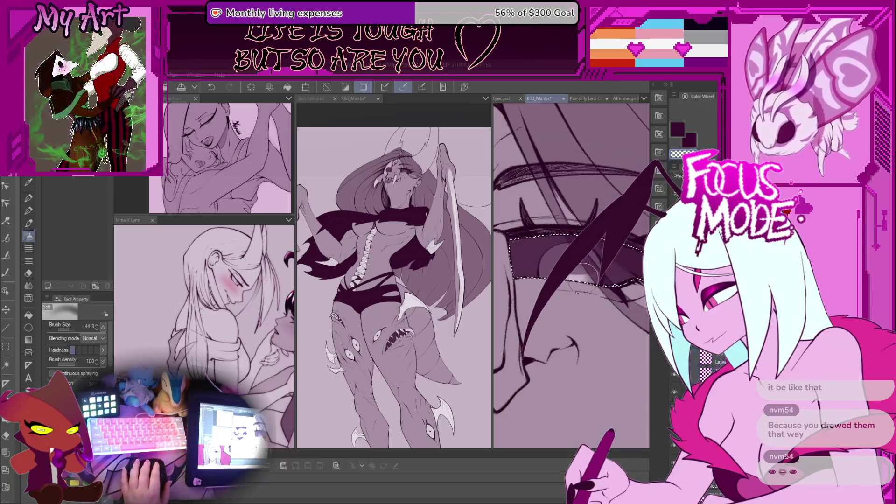
scroll(580, 275, "down", 1)
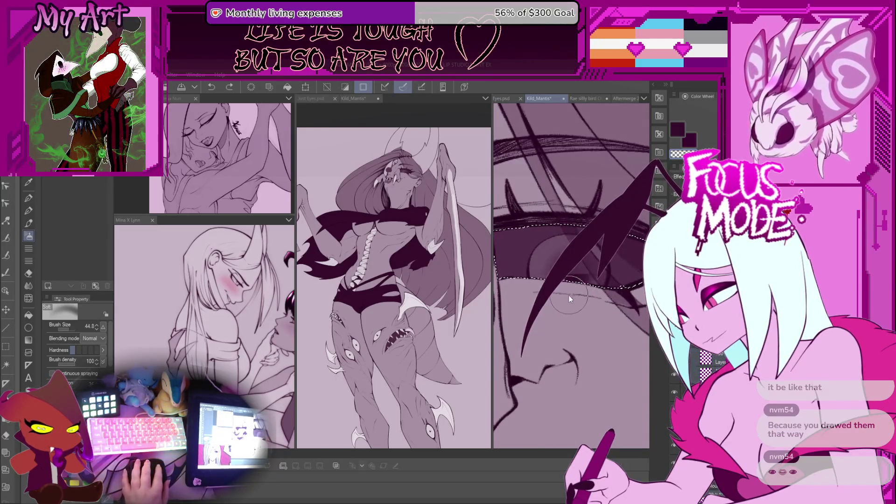
scroll(539, 252, "up", 1)
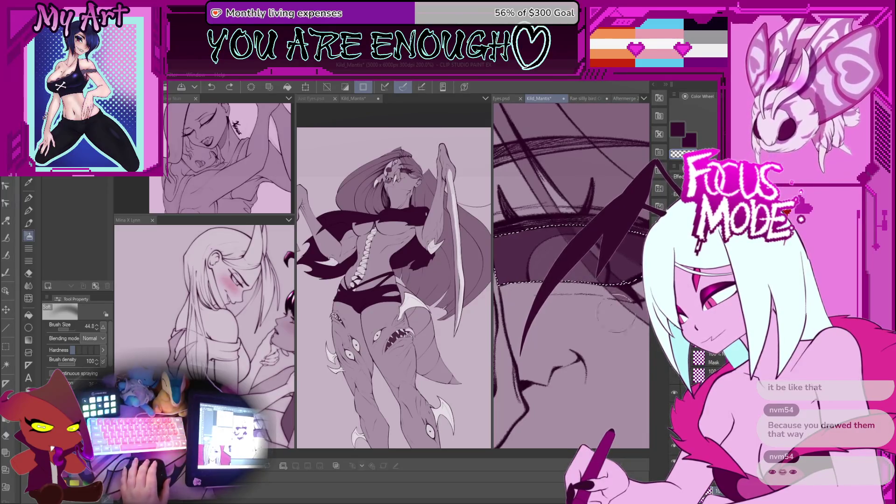
scroll(674, 380, "down", 2)
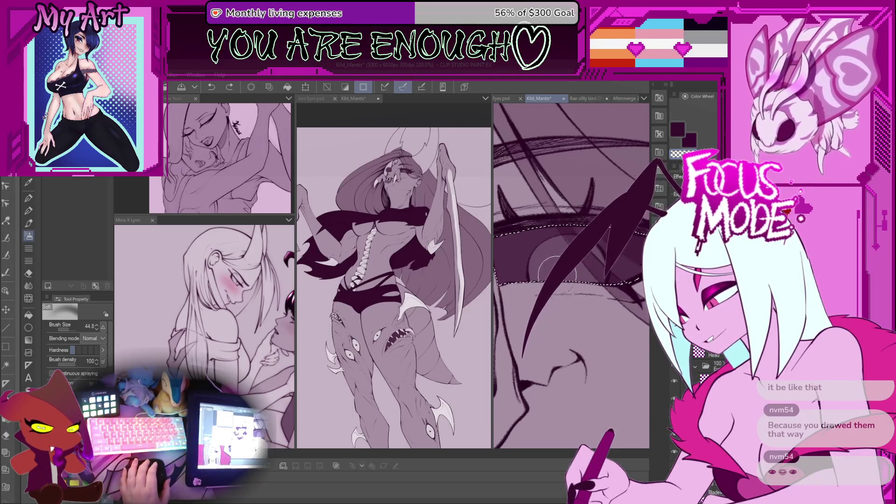
key("c")
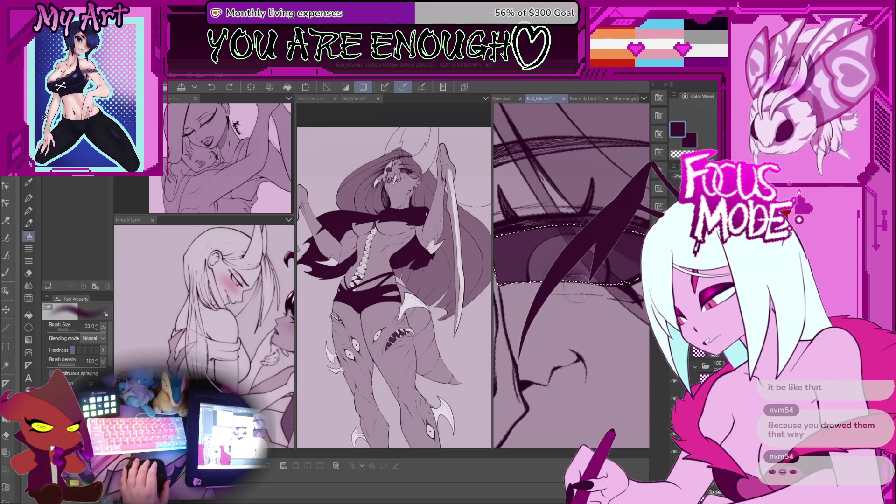
scroll(561, 294, "up", 5)
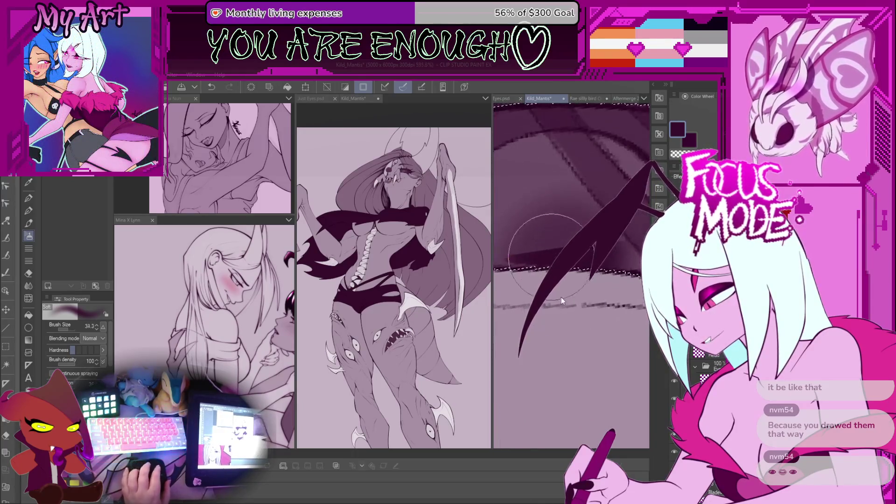
- Undo the last change made to the eye
scroll(561, 300, "down", 2)
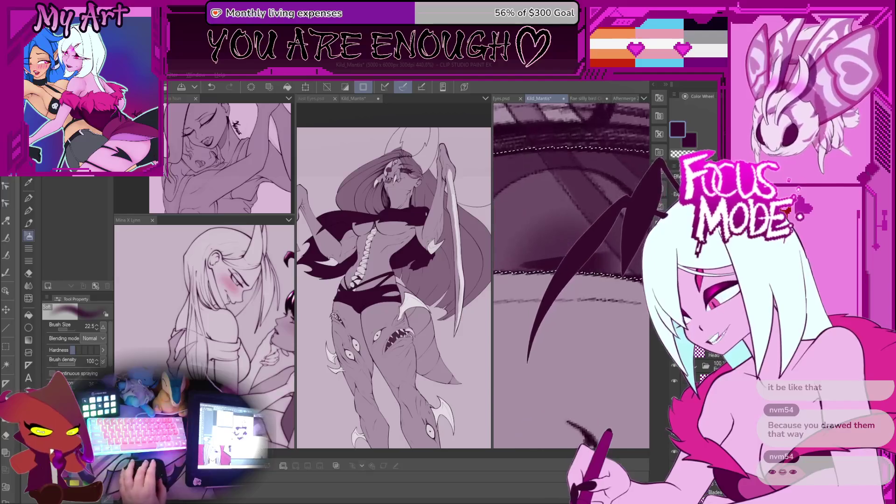
left_click_drag(558, 266, 558, 292)
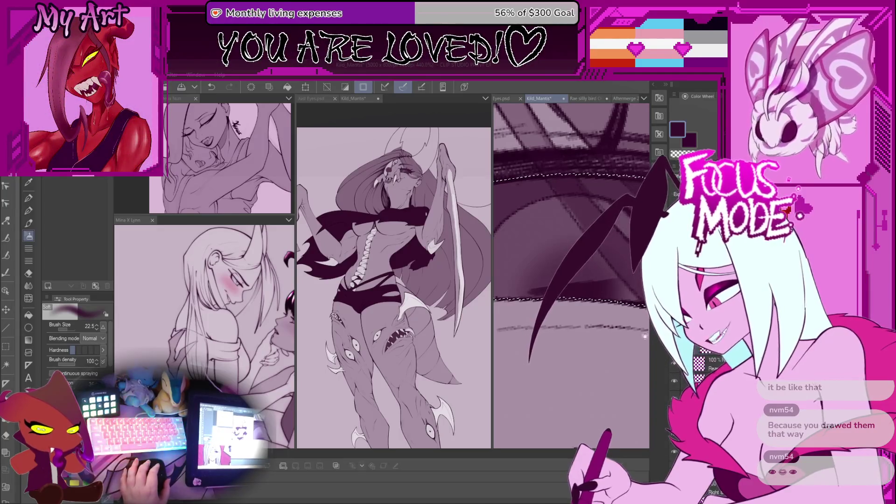
scroll(608, 320, "down", 2)
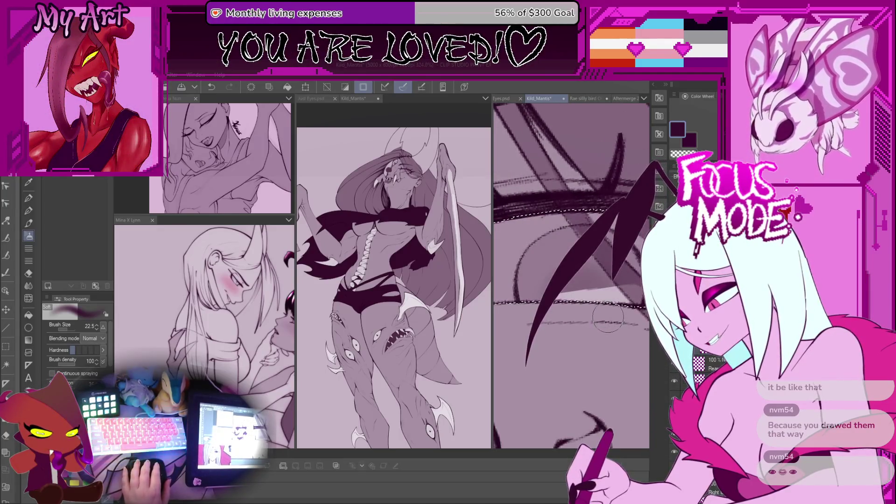
key("ctrl+z")
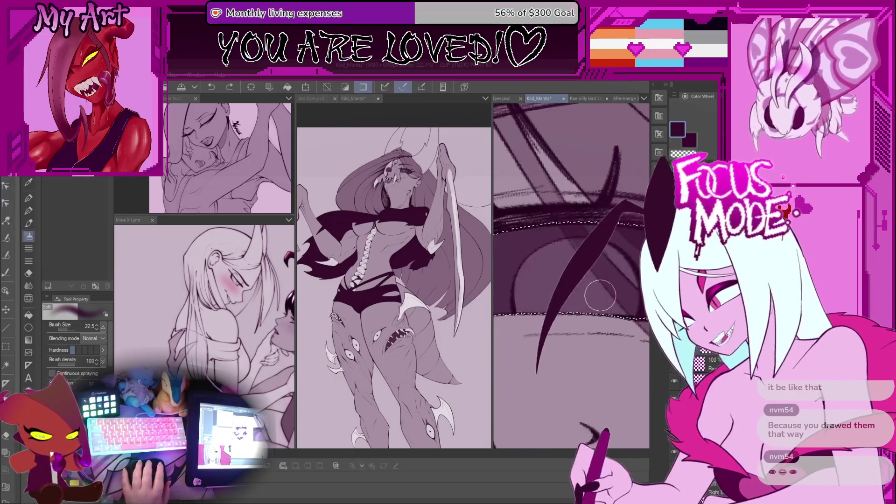
scroll(597, 304, "up", 1)
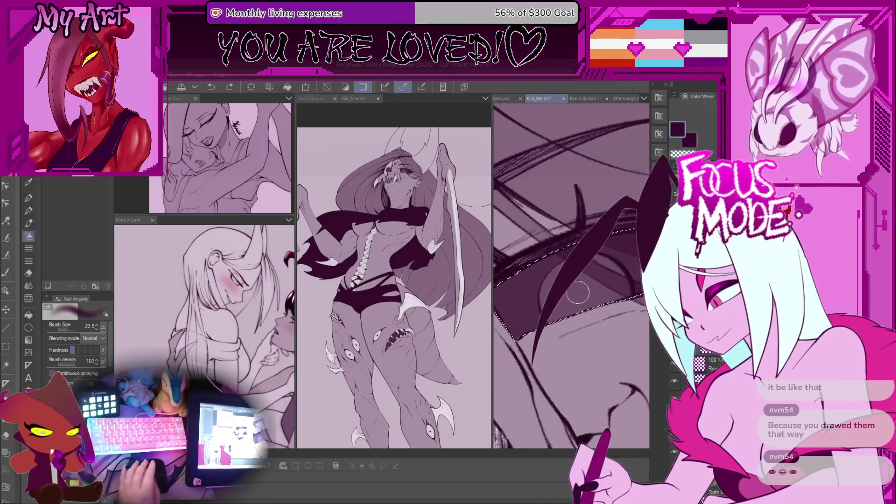
- Switch to the hard-edged inking pen and rotate the canvas so the eye sits level
key("p")
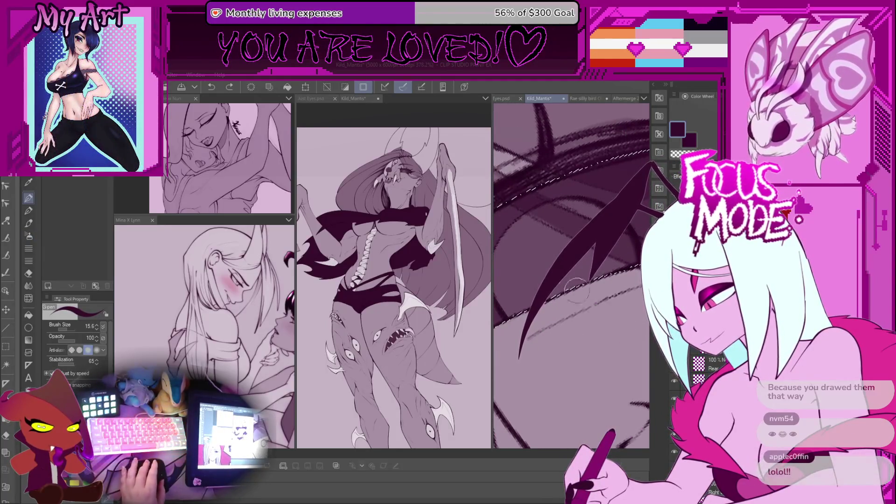
scroll(591, 267, "down", 1)
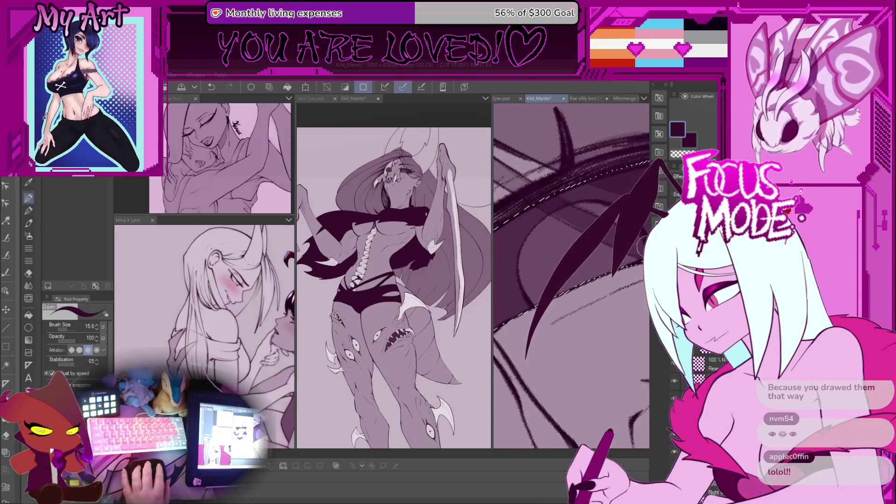
scroll(539, 292, "down", 1)
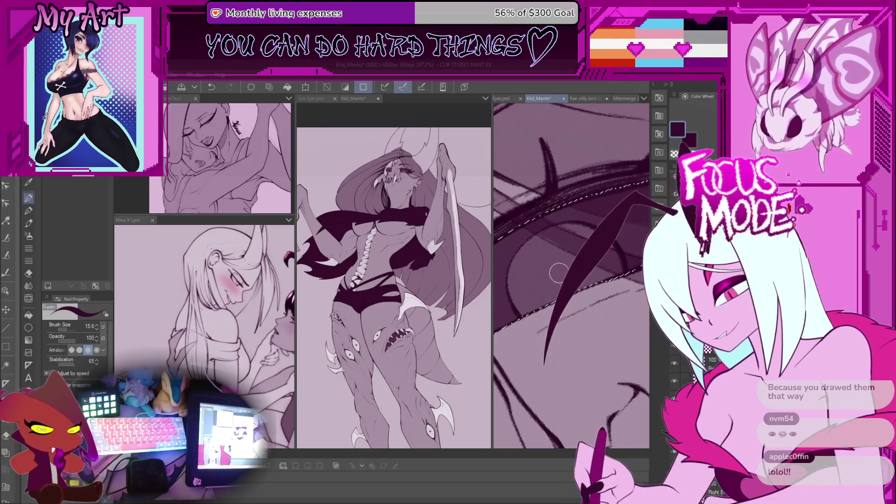
scroll(546, 275, "up", 2)
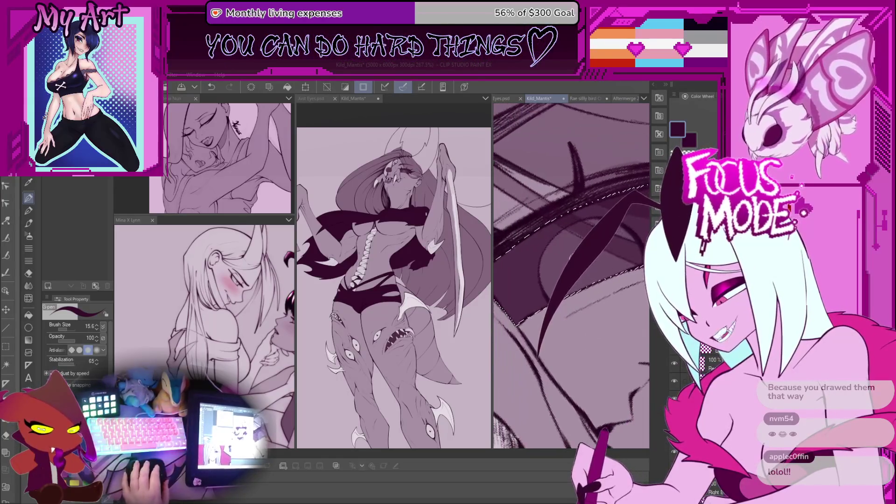
scroll(548, 303, "down", 2)
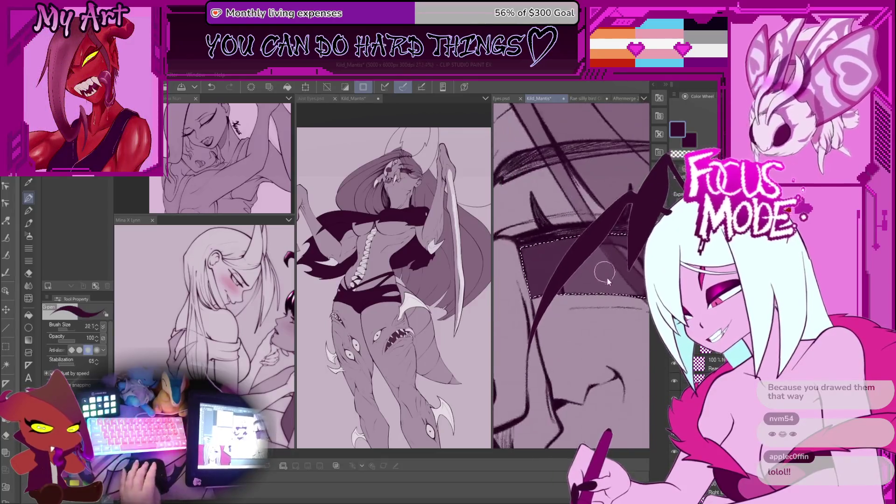
left_click_drag(628, 285, 566, 261)
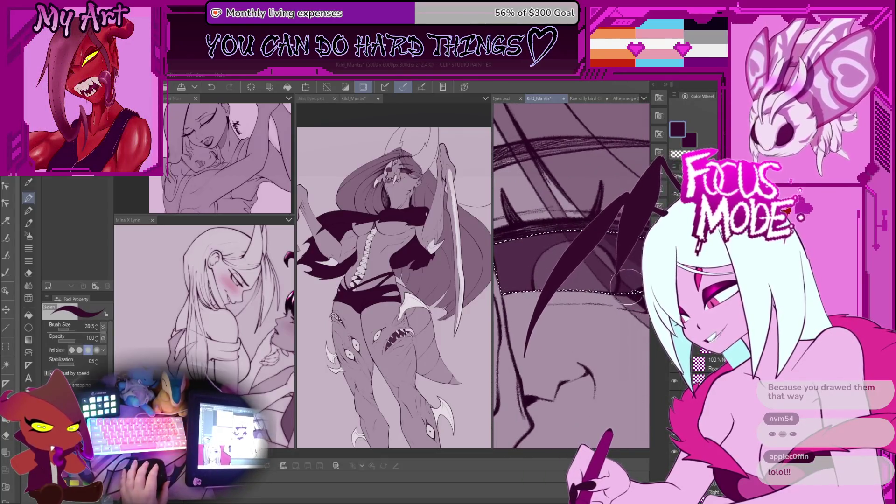
scroll(567, 262, "up", 2)
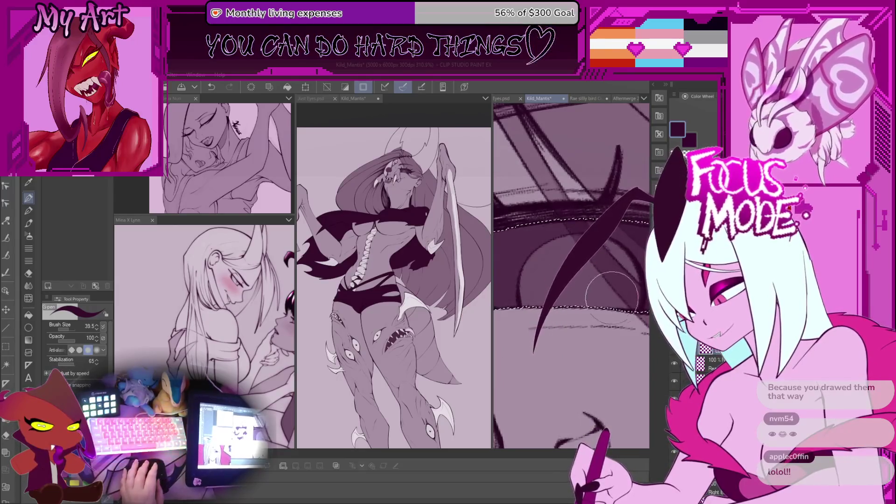
- Undo the stray stroke near the top of the eye
key("p")
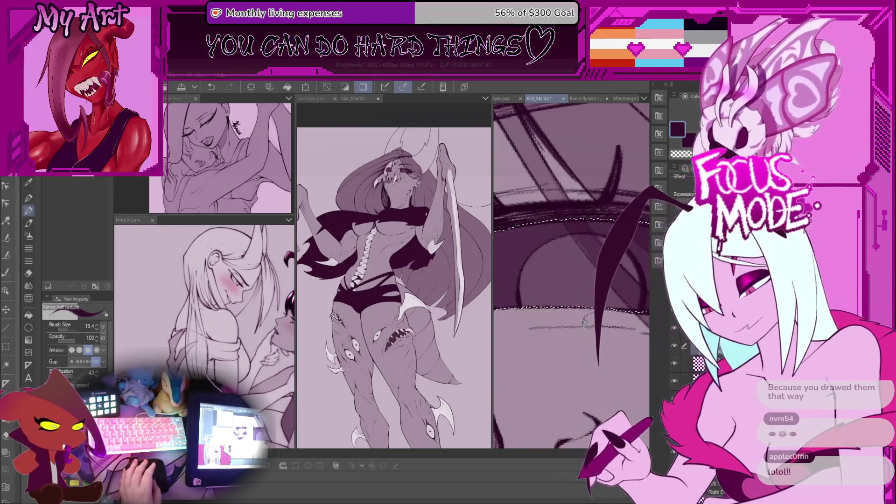
key("p")
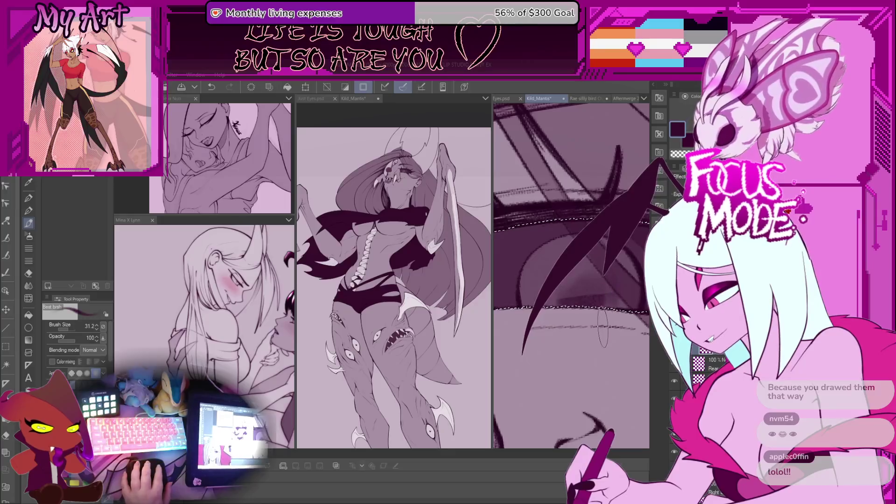
key("ctrl+z")
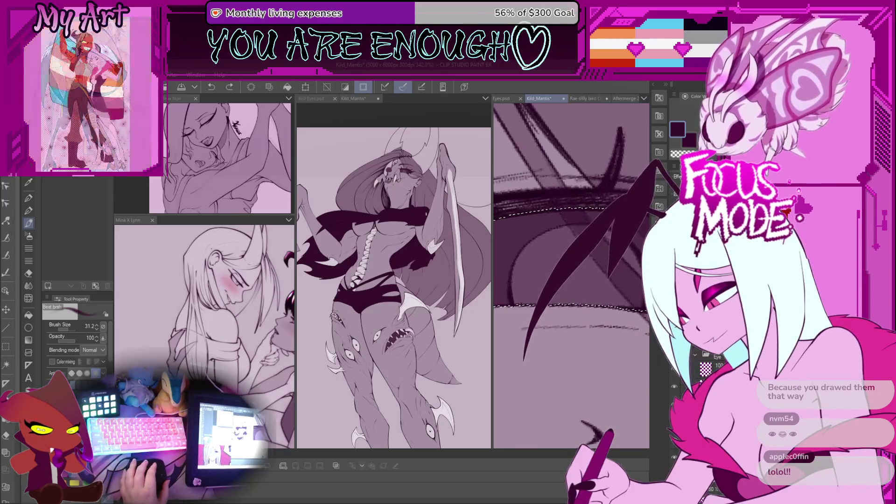
- Return to the soft airbrush at size 22.5 and frame the area above the eye
key("b")
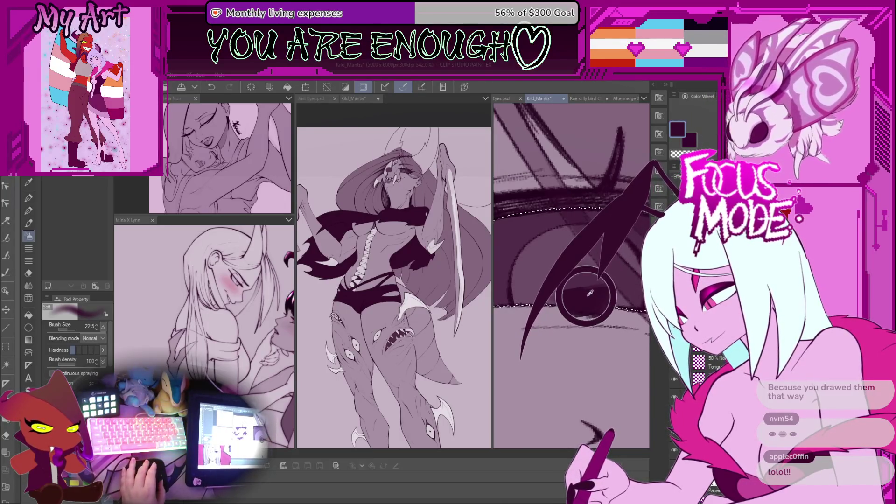
scroll(570, 332, "down", 5)
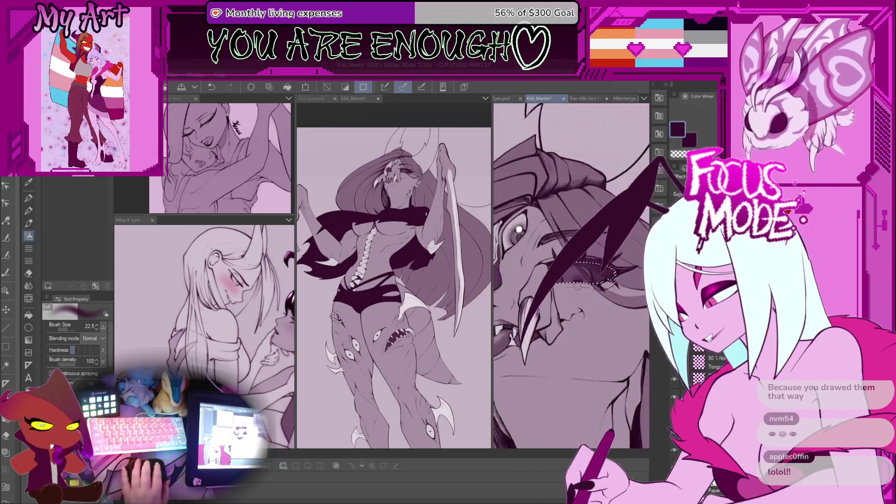
scroll(578, 266, "up", 4)
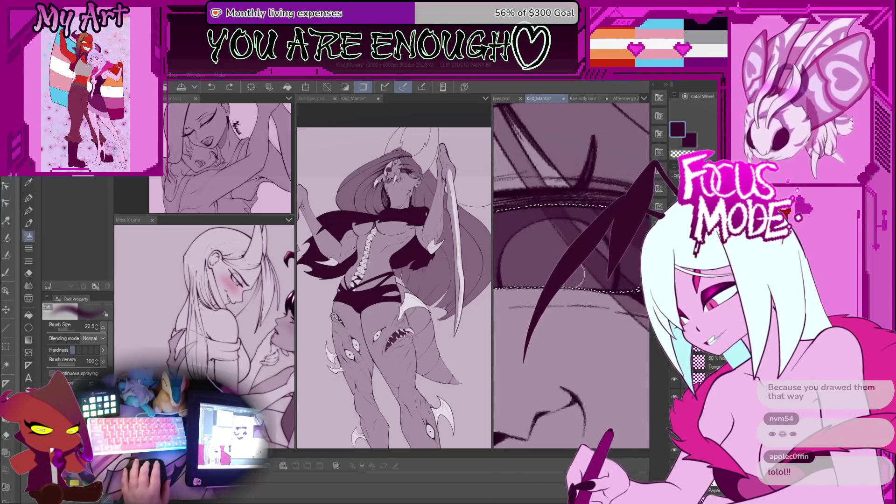
left_click_drag(575, 275, 593, 304)
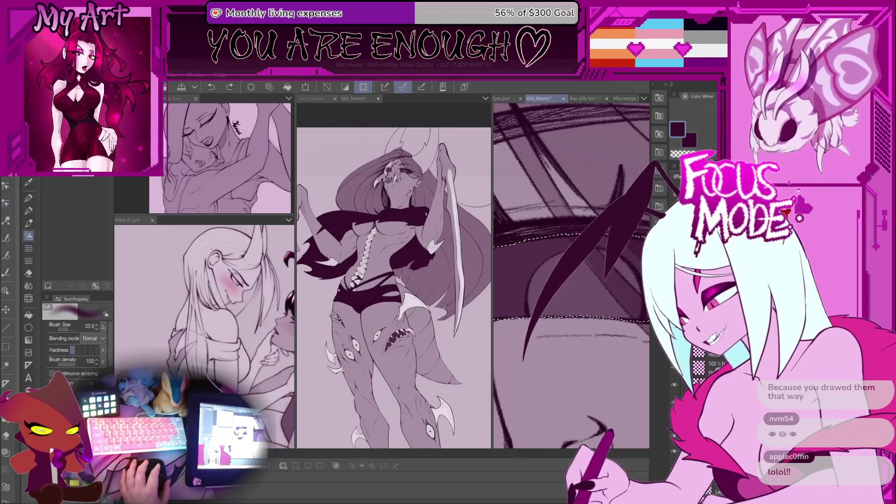
- Undo the last stroke and airbrush another stroke of shading into the eye
key("ctrl+z")
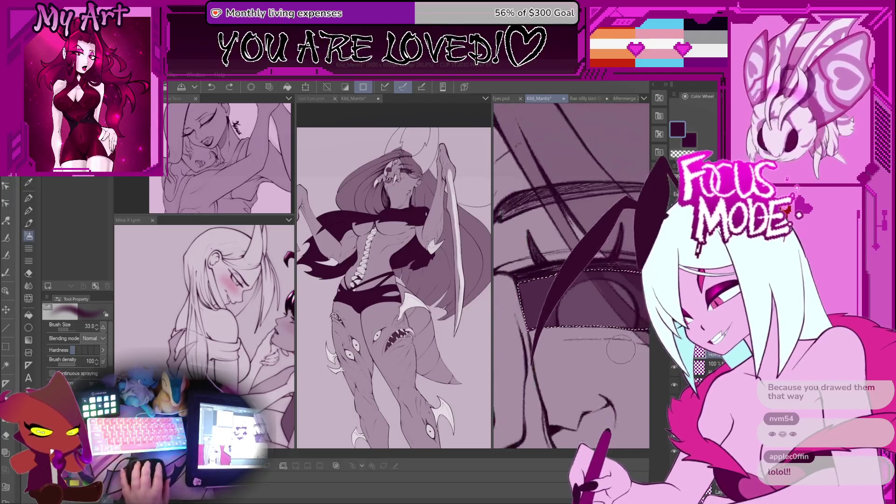
scroll(611, 317, "down", 2)
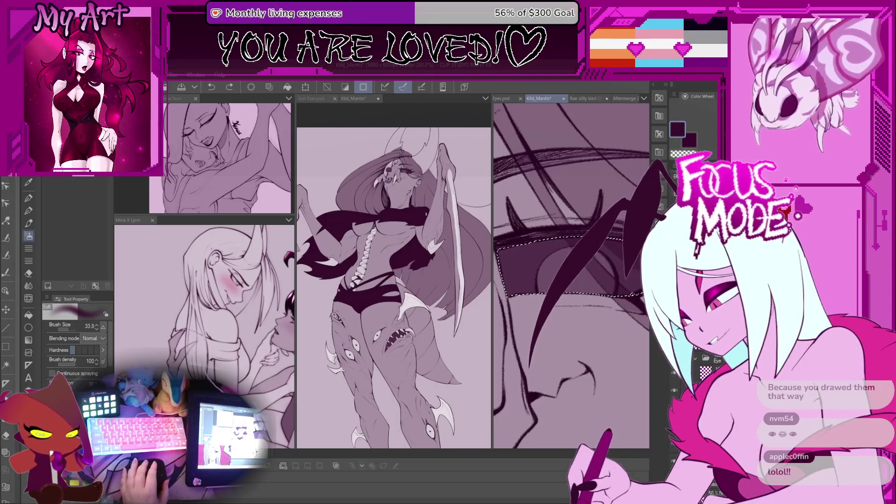
left_click_drag(593, 280, 625, 297)
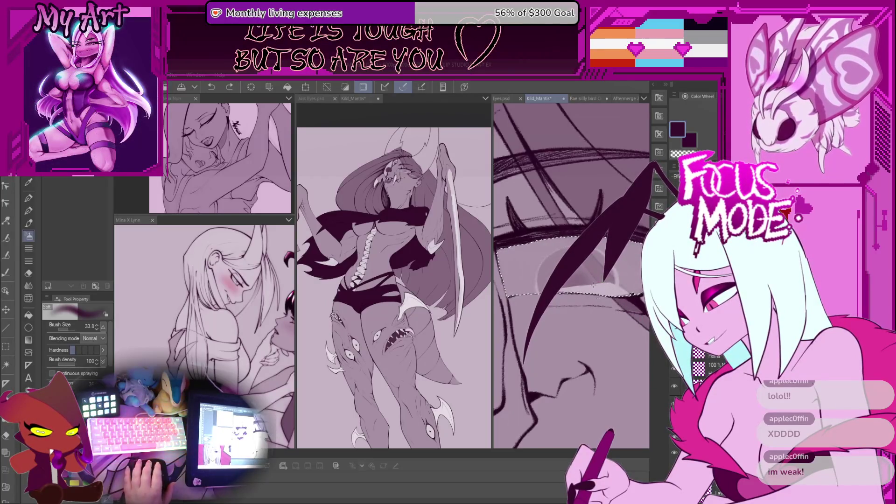
- Clear the eye selection, airbrush dark shading back in, and enlarge the airbrush to 33.8
key("Delete")
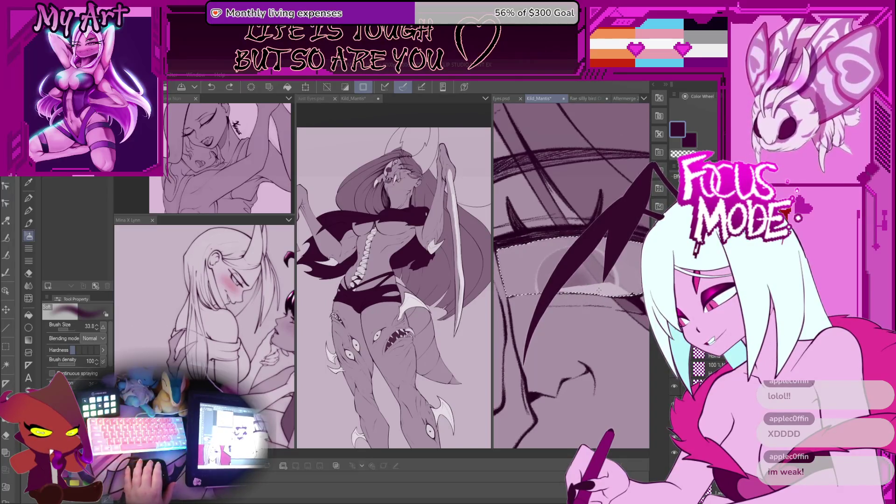
mouse_move(606, 266)
left_mouse_down()
mouse_move(504, 275)
mouse_move(620, 270)
left_mouse_up()
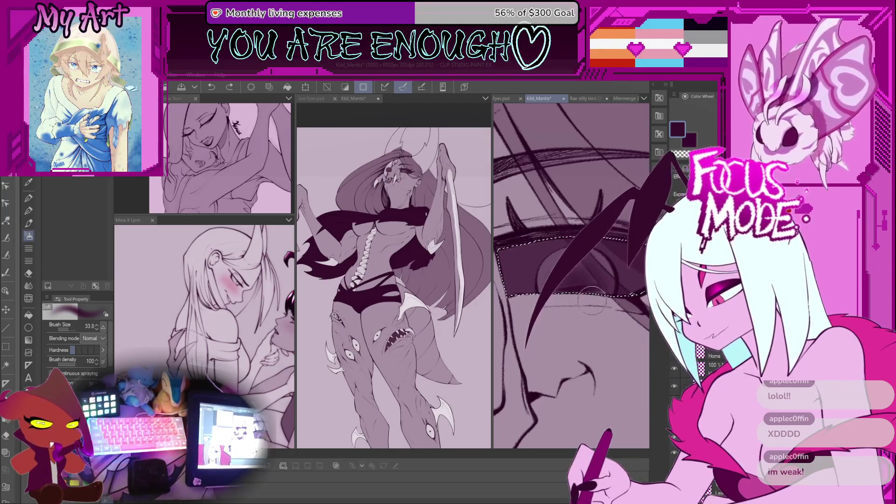
key("bracketright")
key("bracketright")
key("bracketright")
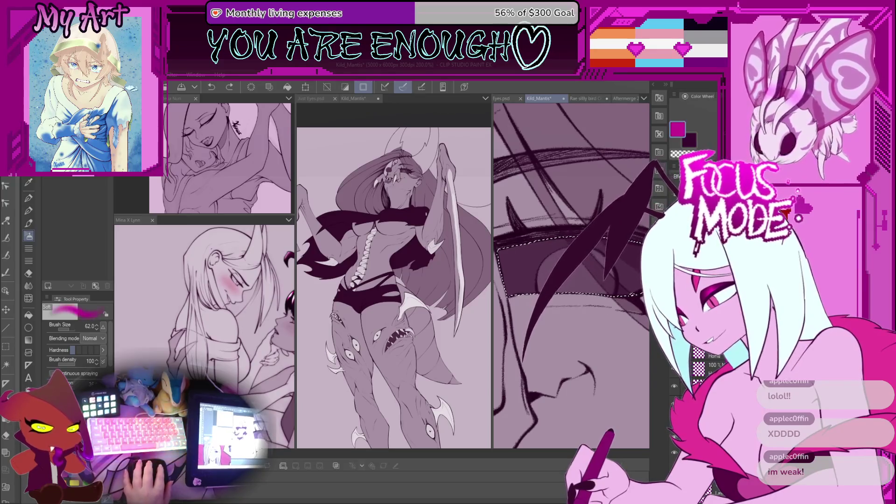
- Airbrush a first magenta glow inside the eye selection, undoing the failed attempts
left_click_drag(523, 252, 565, 273)
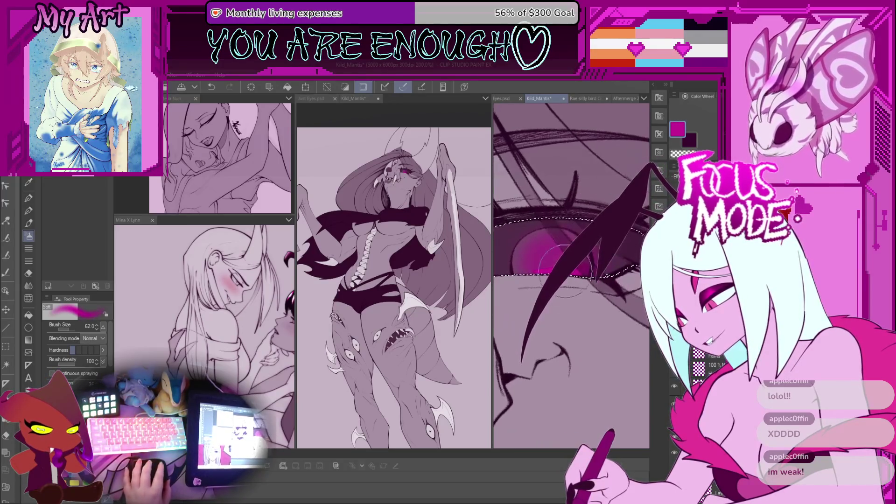
scroll(559, 308, "up", 2)
left_click_drag(559, 307, 579, 365)
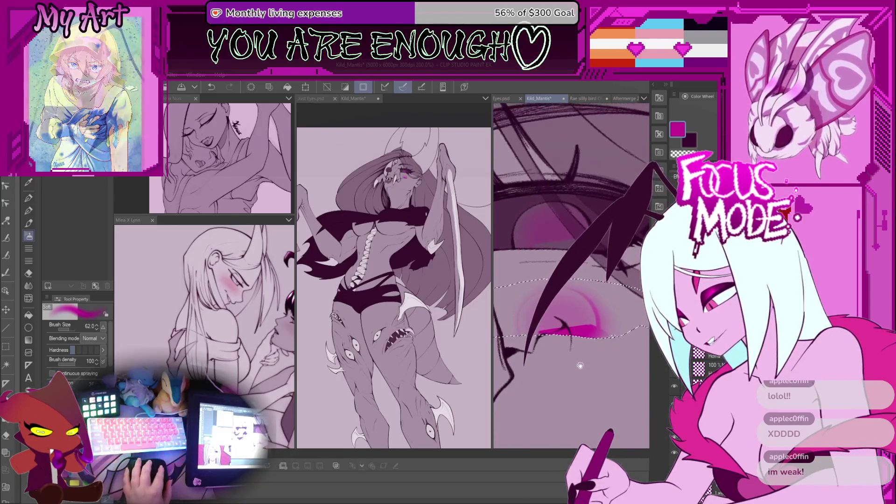
key("ctrl+z")
key("ctrl+z")
key("ctrl+z")
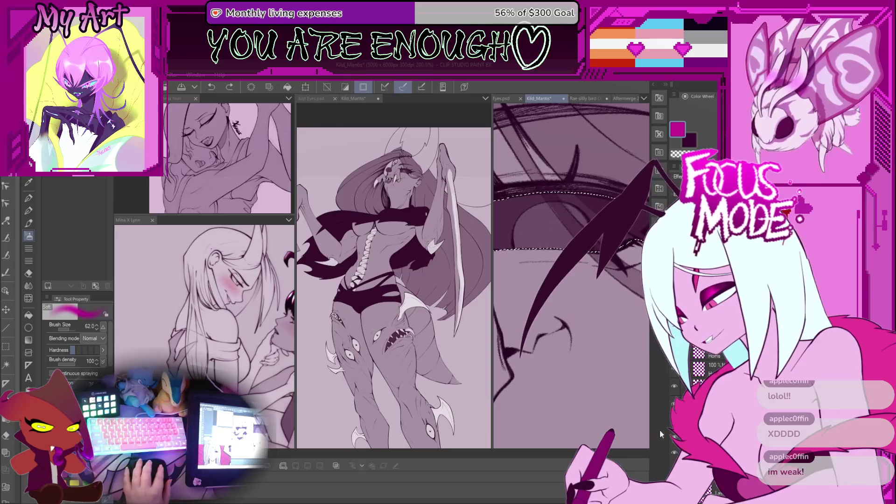
mouse_move(546, 228)
left_mouse_down()
mouse_move(571, 224)
mouse_move(573, 265)
left_mouse_up()
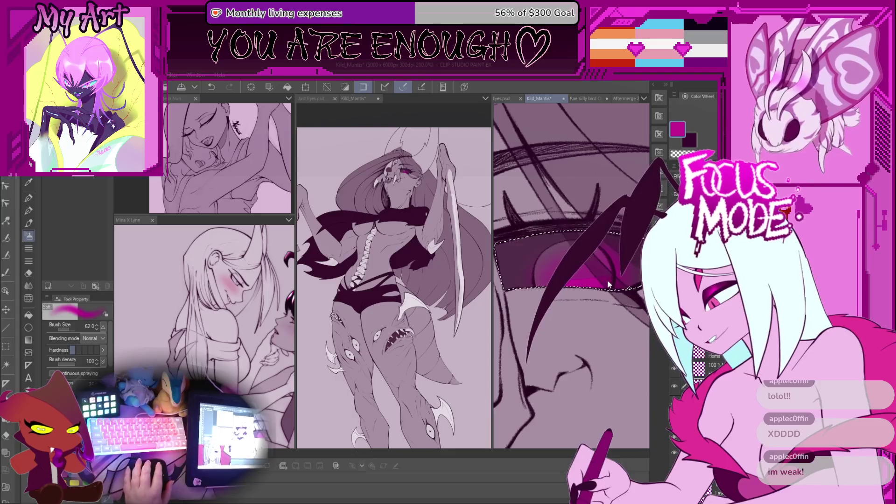
key("ctrl+z")
- Undo an accidental move of the eye area and clear the last glow stroke
scroll(592, 288, "down", 3)
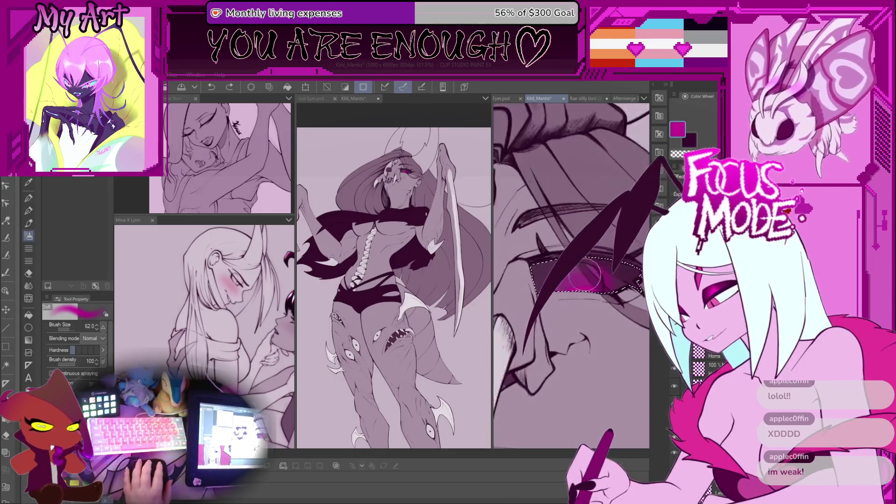
mouse_move(583, 276)
left_mouse_down()
mouse_move(556, 327)
mouse_move(578, 330)
left_mouse_up()
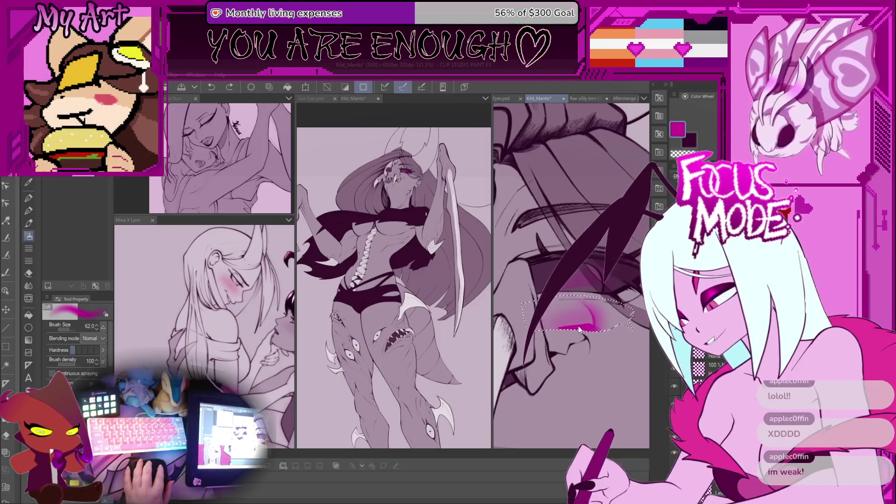
key("ctrl+z")
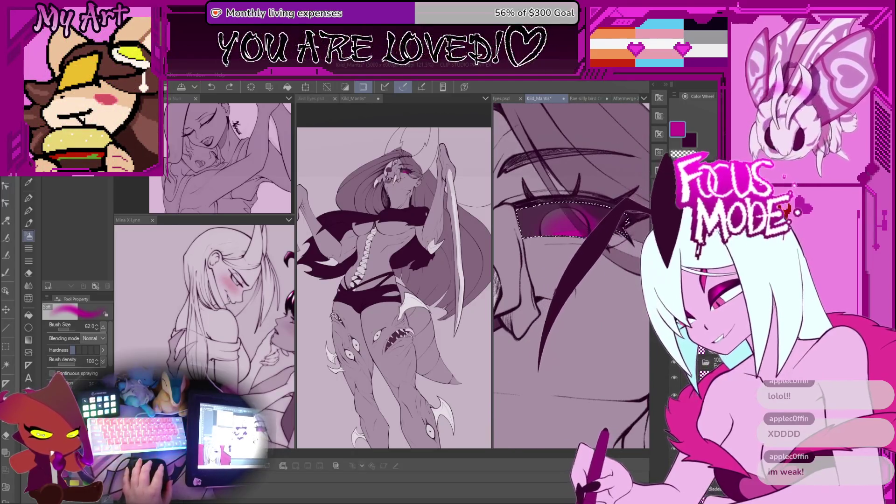
key("Delete")
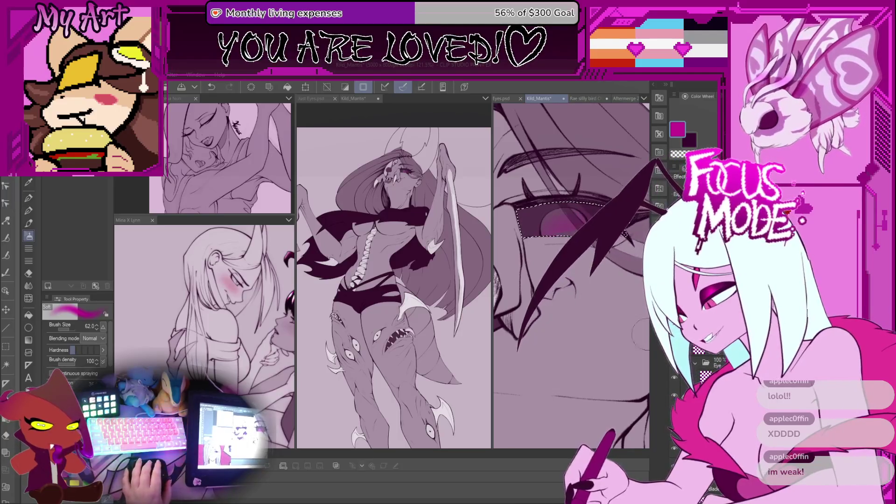
scroll(571, 275, "up", 2)
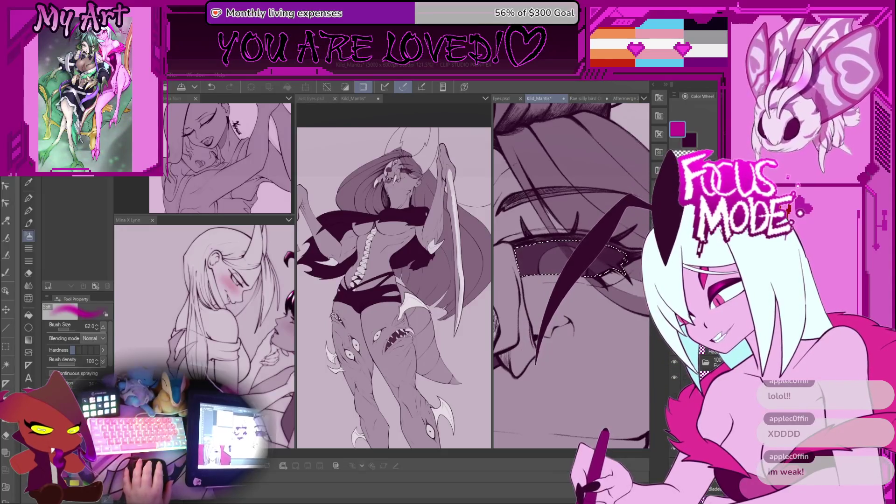
- Airbrush magenta into the eye again, reframe the view, then undo that colouring
mouse_move(537, 261)
left_mouse_down()
mouse_move(588, 268)
mouse_move(584, 286)
mouse_move(546, 318)
left_mouse_up()
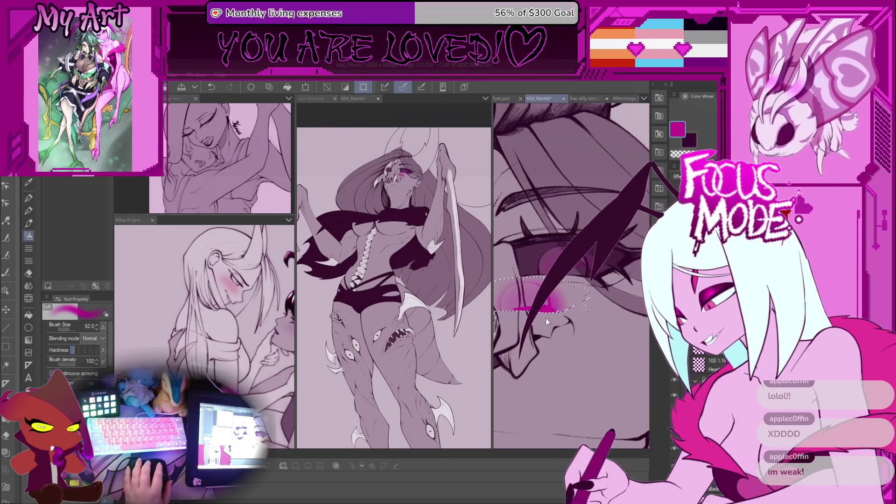
left_click_drag(560, 362, 572, 389)
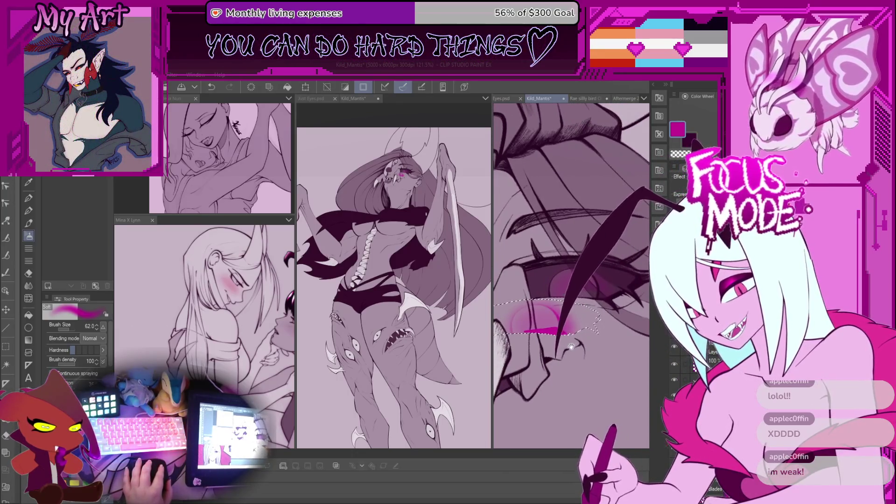
left_click_drag(492, 276, 445, 276)
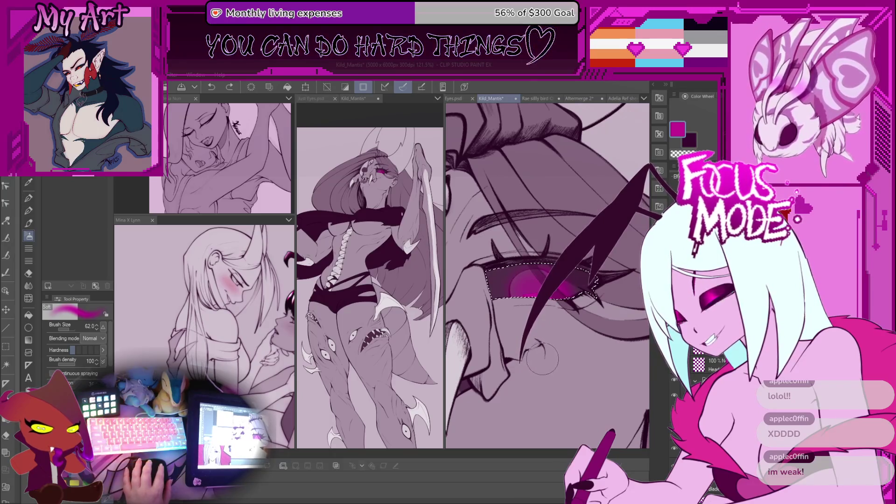
key("ctrl+z")
- Restore the original eye selection and airbrush the final magenta glow inside it
scroll(537, 317, "up", 2)
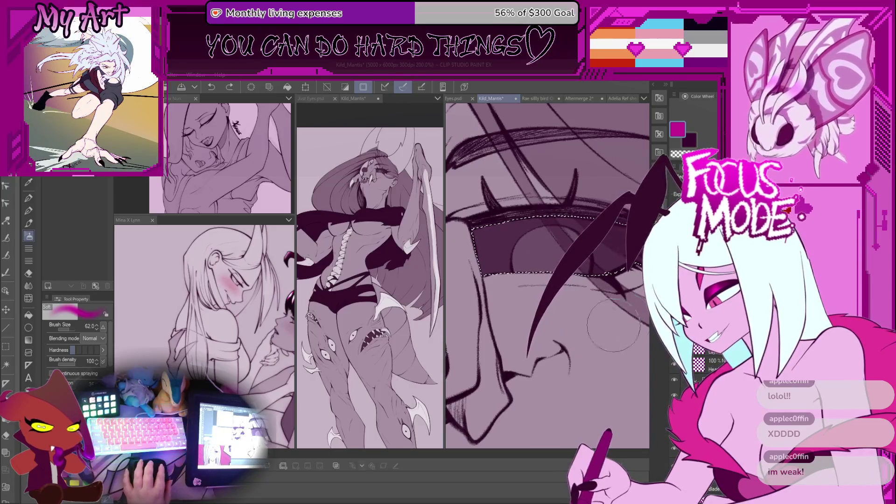
mouse_move(607, 280)
left_mouse_down()
mouse_move(466, 236)
mouse_move(616, 289)
left_mouse_up()
key("ctrl+z")
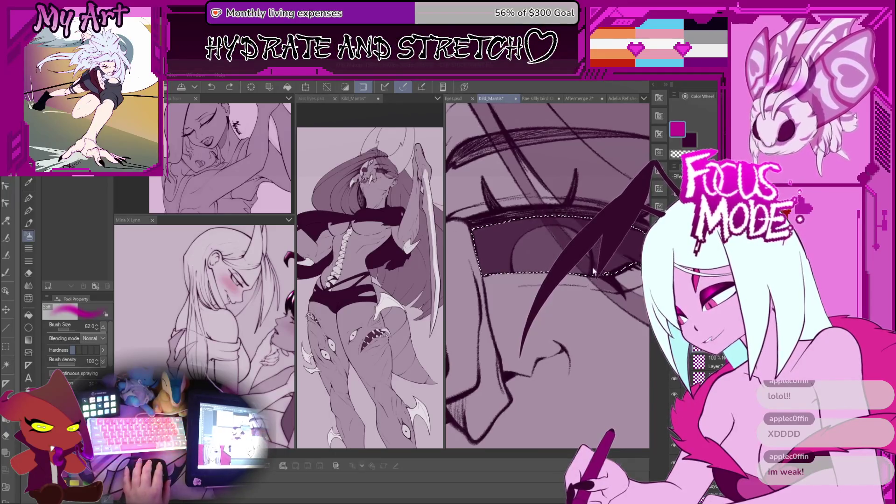
mouse_move(537, 252)
left_mouse_down()
mouse_move(560, 261)
mouse_move(550, 257)
mouse_move(567, 248)
left_mouse_up()
scroll(567, 247, "down", 3)
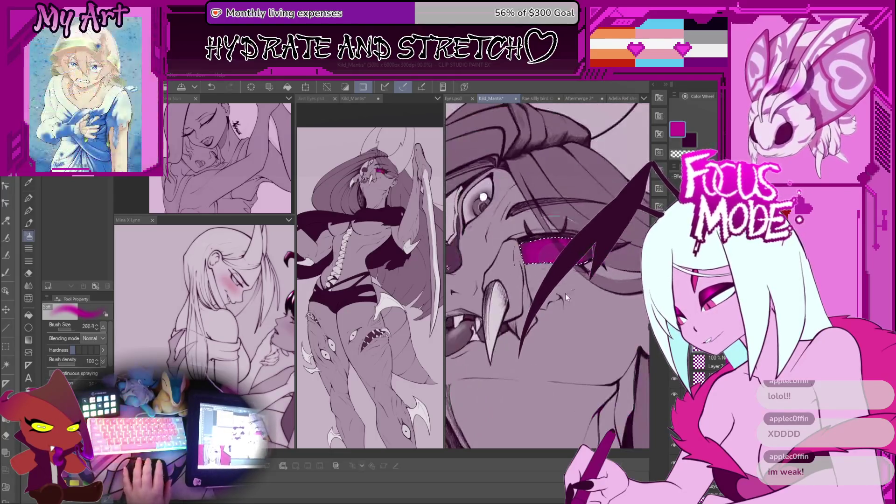
key("p")
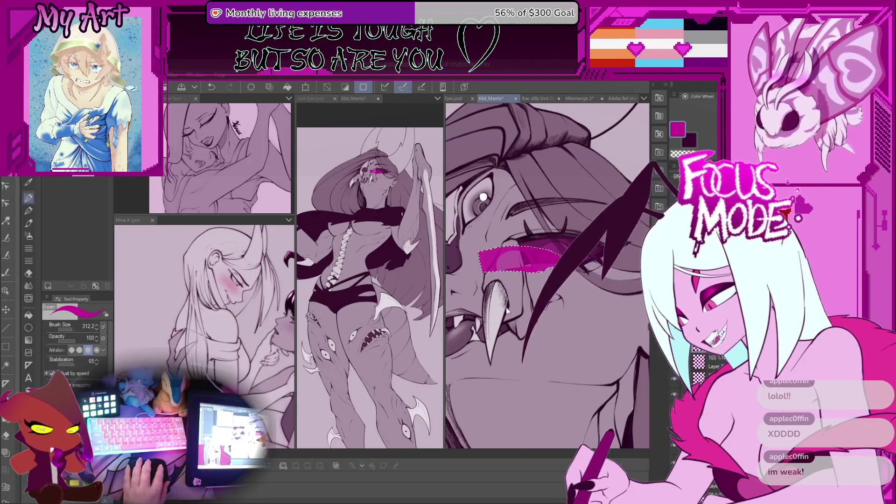
- Fill the selected eye area with flat magenta using the Fill tool
left_click_drag(513, 325, 554, 317)
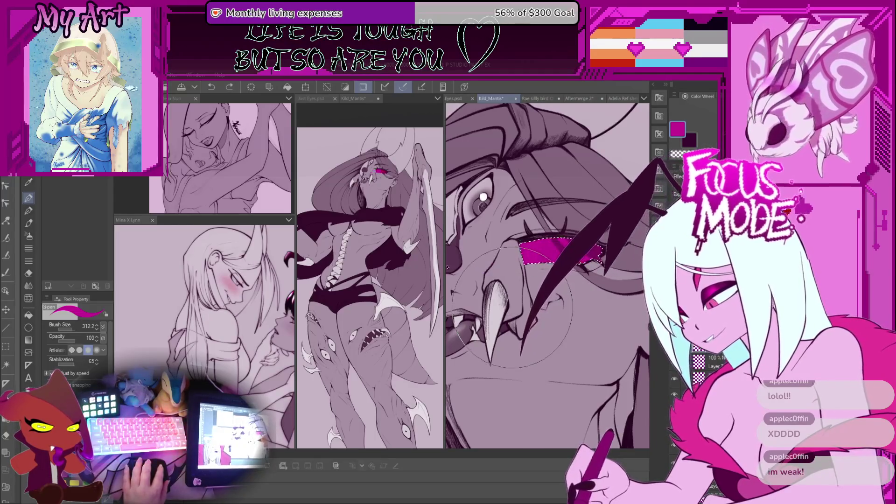
left_click_drag(511, 289, 518, 290)
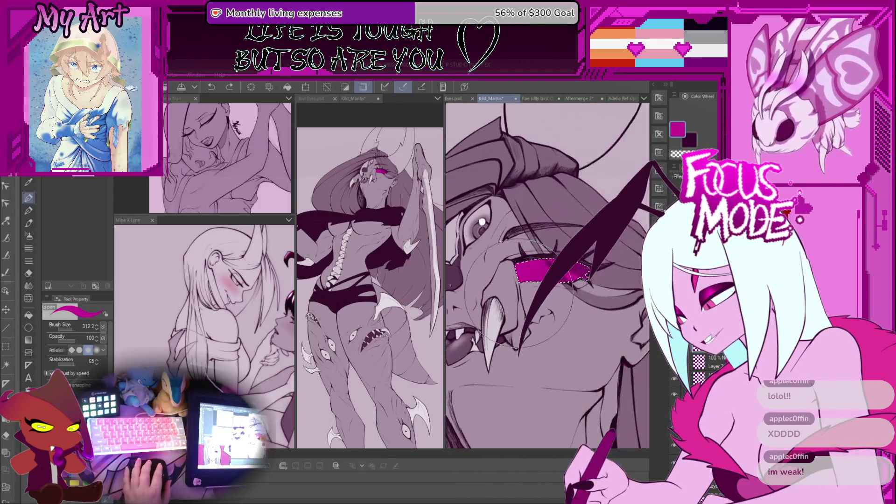
key("g")
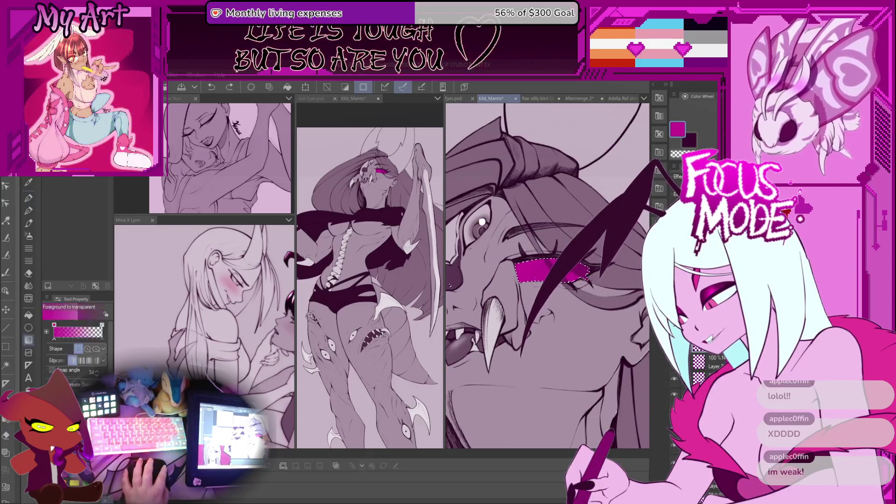
scroll(538, 277, "up", 2)
key("Delete")
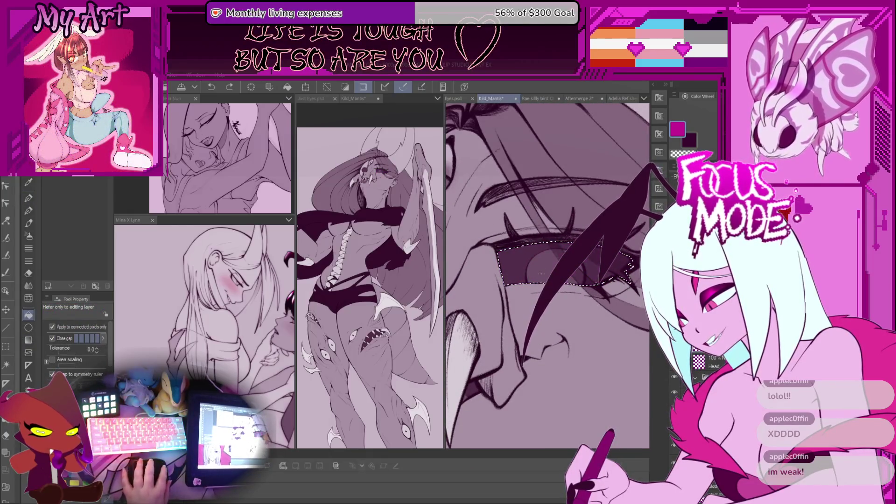
left_click(543, 271)
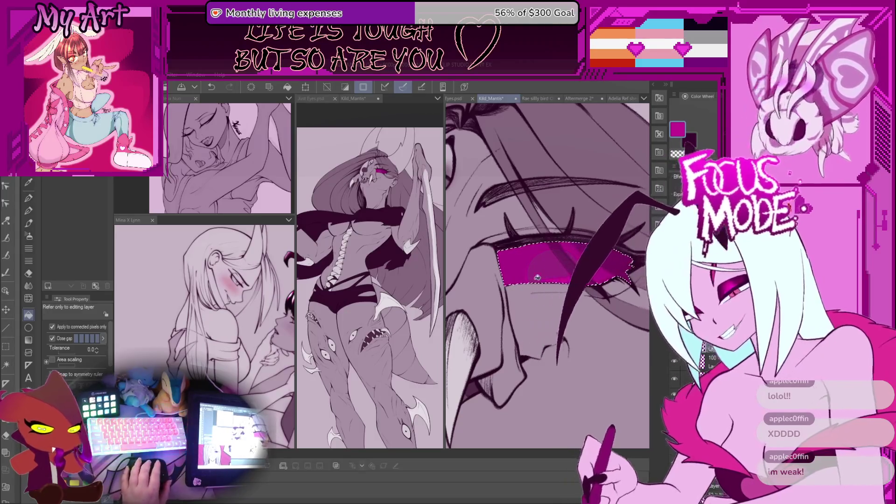
- Rotate the view to inspect the magenta eye fill, then undo the fill
mouse_move(503, 284)
left_mouse_down()
mouse_move(486, 266)
mouse_move(487, 278)
left_mouse_up()
left_click_drag(501, 322, 501, 352)
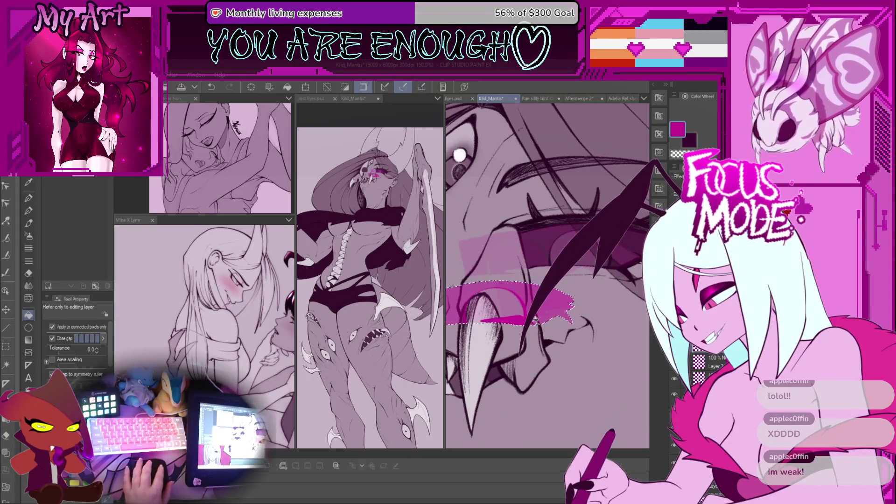
mouse_move(535, 318)
left_mouse_down()
mouse_move(548, 230)
mouse_move(571, 307)
mouse_move(572, 370)
mouse_move(561, 296)
left_mouse_up()
mouse_move(584, 259)
left_mouse_down()
mouse_move(566, 258)
mouse_move(555, 326)
mouse_move(597, 279)
mouse_move(566, 271)
mouse_move(561, 345)
mouse_move(598, 268)
mouse_move(594, 302)
mouse_move(595, 283)
left_mouse_up()
mouse_move(615, 316)
left_mouse_down()
mouse_move(618, 252)
mouse_move(597, 282)
mouse_move(588, 270)
mouse_move(586, 279)
mouse_move(600, 263)
left_mouse_up()
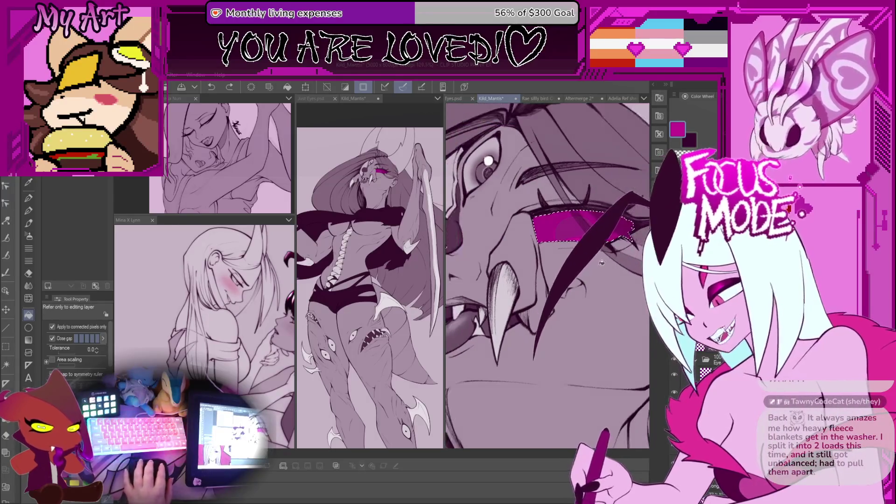
key("ctrl+z")
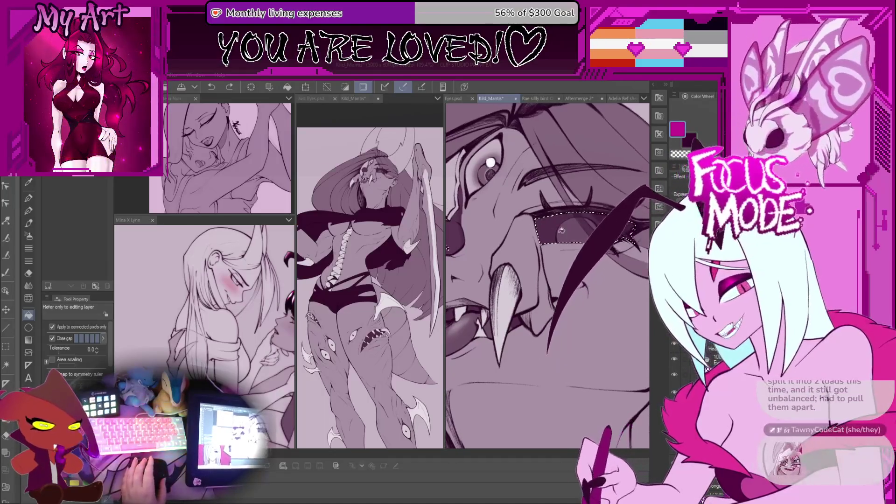
left_click(367, 172)
scroll(367, 173, "up", 3)
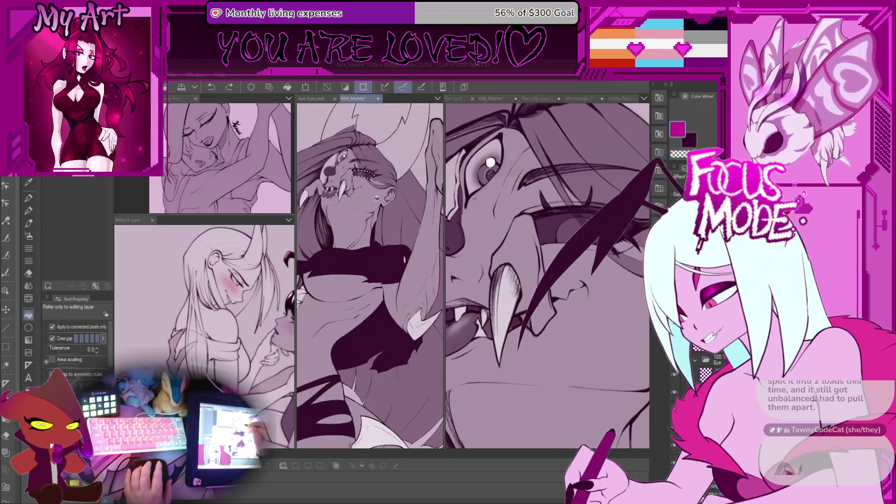
- Frame the eye in the close-up view with the lasso selection tool
scroll(370, 233, "down", 2)
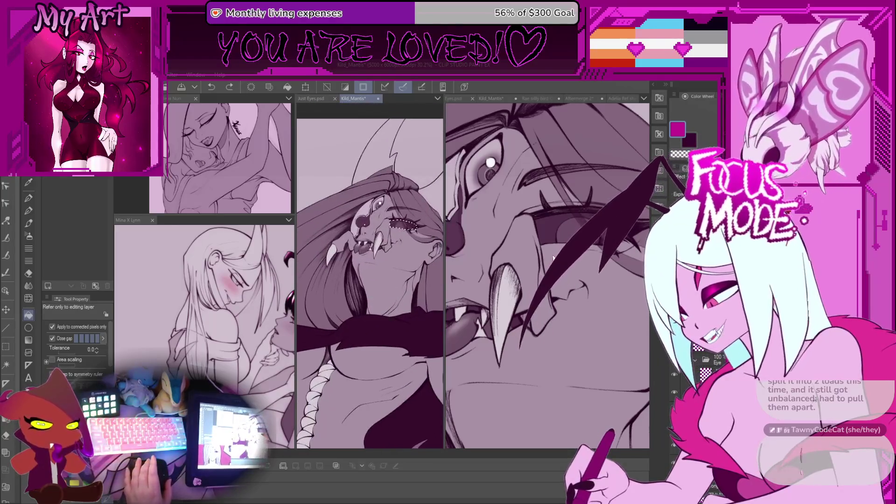
left_click(500, 252)
key("m")
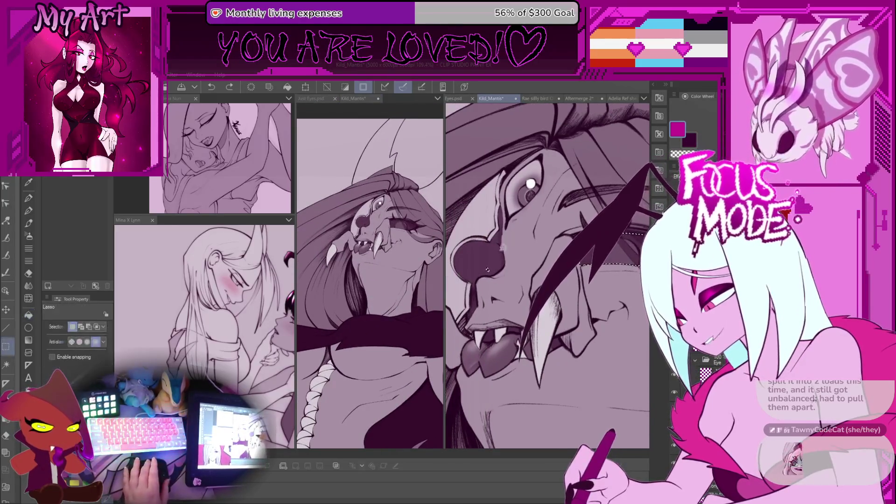
mouse_move(546, 257)
left_mouse_down()
mouse_move(504, 259)
mouse_move(508, 234)
mouse_move(556, 254)
left_mouse_up()
scroll(556, 254, "up", 1)
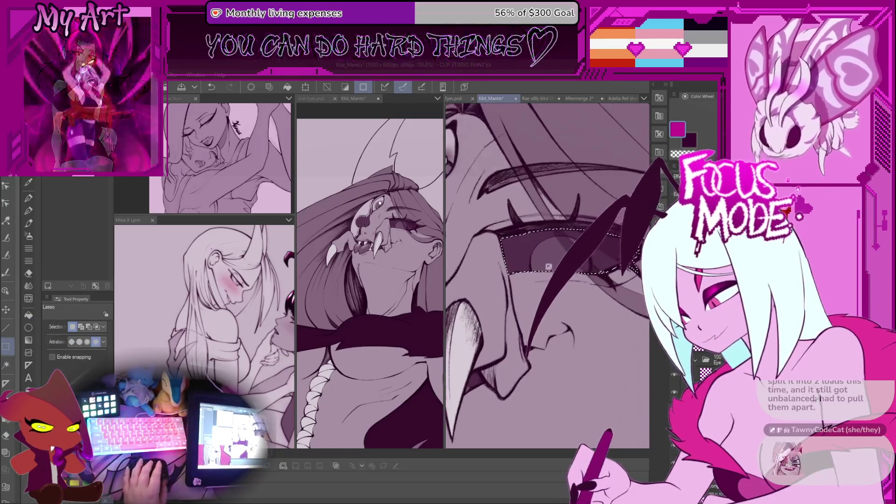
key("p")
scroll(544, 266, "down", 1)
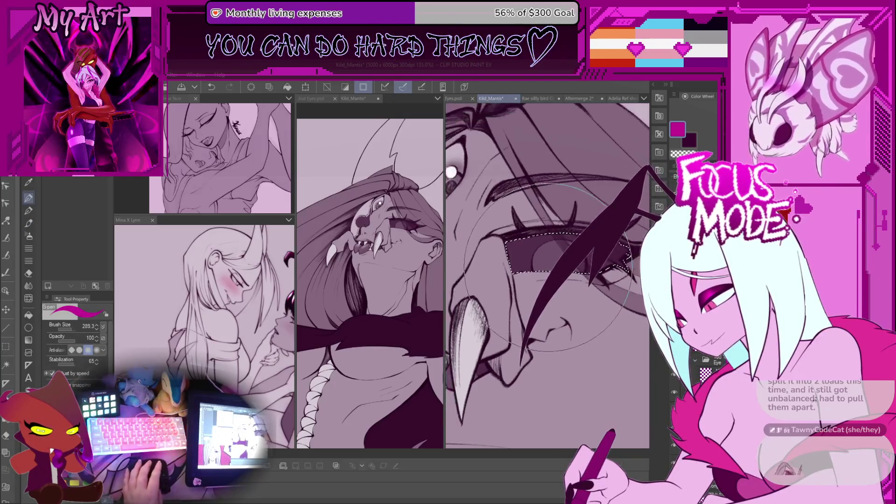
- Refill the selected eye with flat magenta and begin transforming that fill
key("g")
left_click_drag(535, 251, 556, 232)
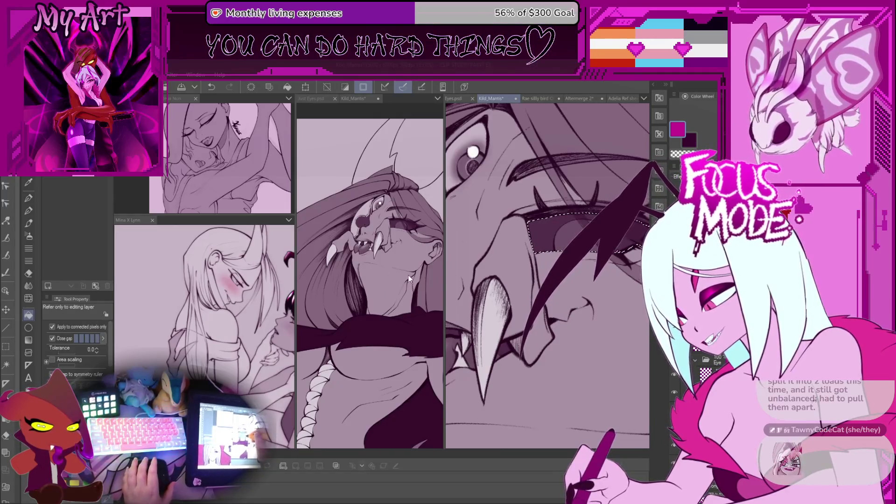
left_click_drag(631, 217, 584, 198)
mouse_move(539, 223)
left_mouse_down()
mouse_move(550, 242)
mouse_move(584, 228)
mouse_move(559, 234)
mouse_move(556, 218)
left_mouse_up()
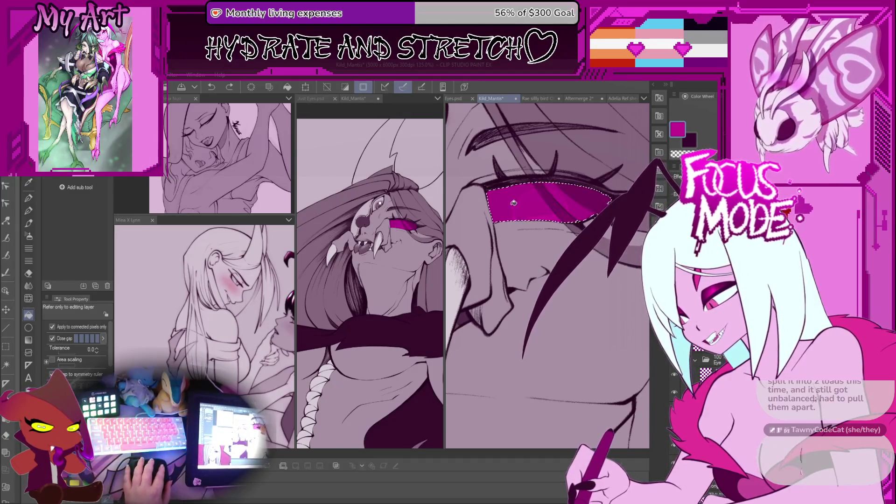
key("ctrl+z")
key("ctrl+z")
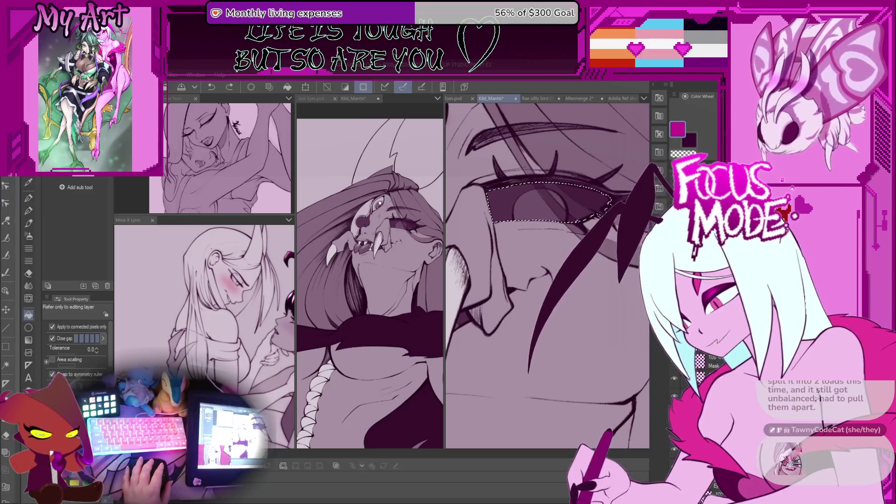
left_click(529, 203)
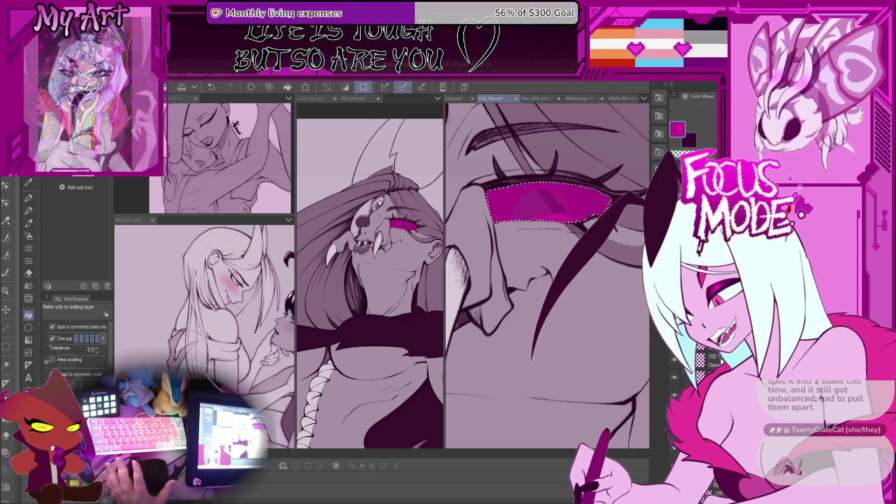
mouse_move(561, 205)
left_mouse_down()
mouse_move(575, 201)
mouse_move(554, 262)
mouse_move(555, 243)
left_mouse_up()
key("ctrl+t")
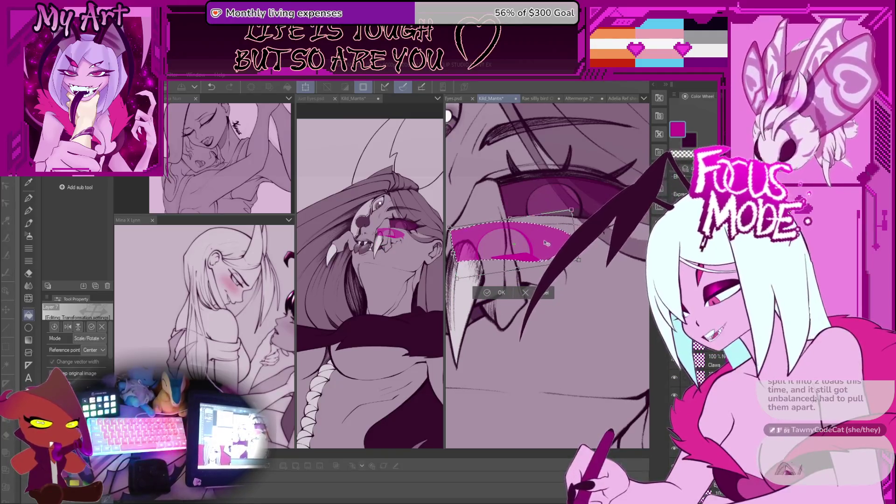
- Cancel the magenta fill's transform and undo moving the fill onto the mouth
left_click_drag(523, 244, 521, 266)
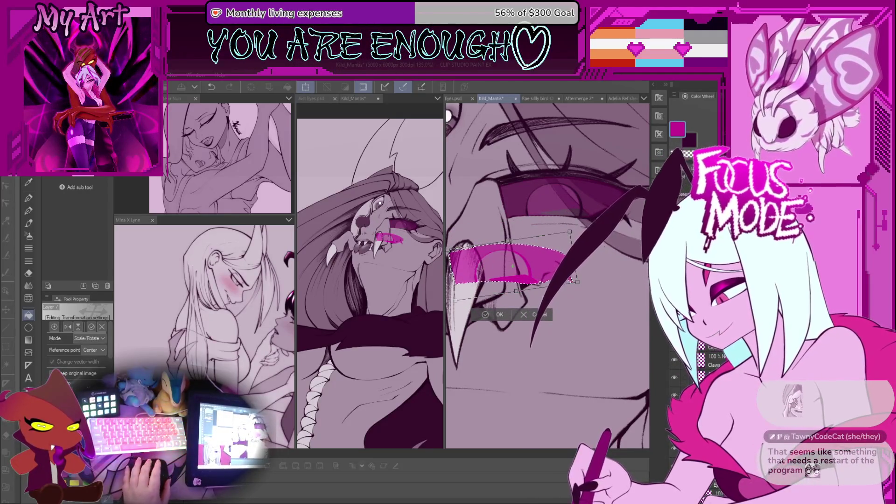
left_click(543, 314)
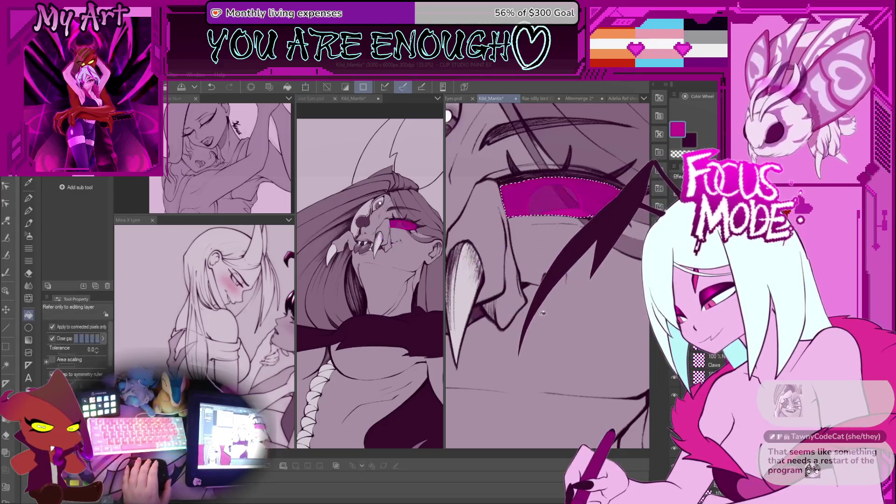
key("ctrl+minus")
key("ctrl+minus")
key("ctrl+minus")
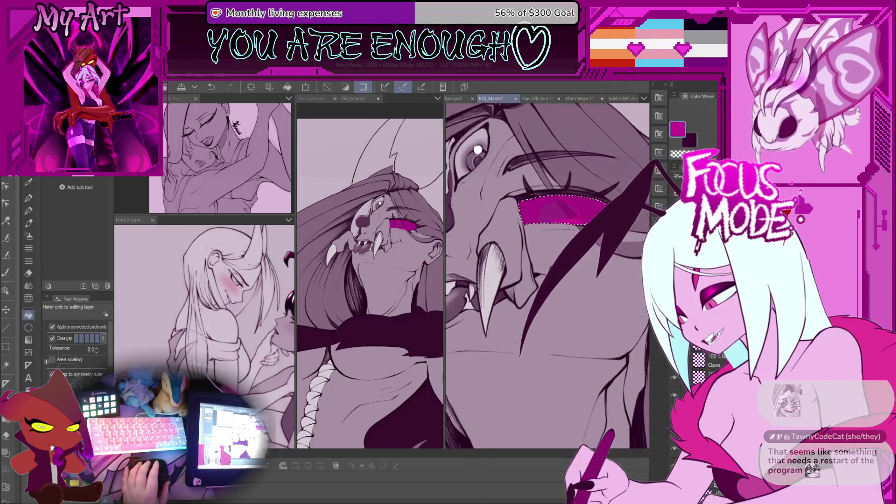
key("ctrl+plus")
key("ctrl+plus")
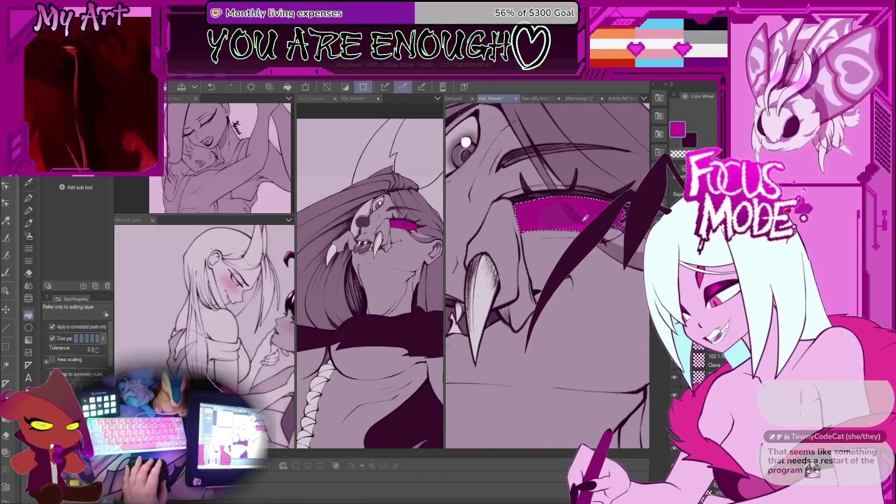
mouse_move(581, 219)
left_mouse_down()
mouse_move(560, 256)
mouse_move(550, 255)
mouse_move(552, 241)
left_mouse_up()
key("ctrl+z")
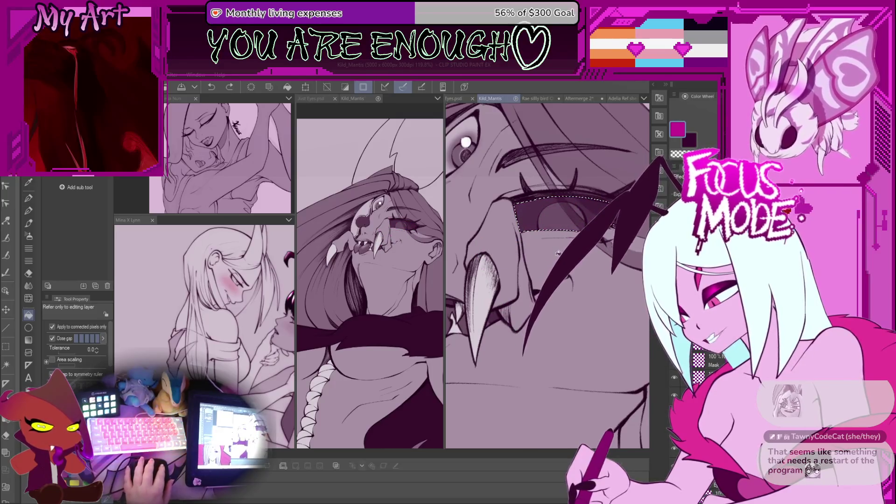
- Undo further moves of the selection and fill, leaving a small magenta dab beside the eye
left_click_drag(587, 207, 574, 275)
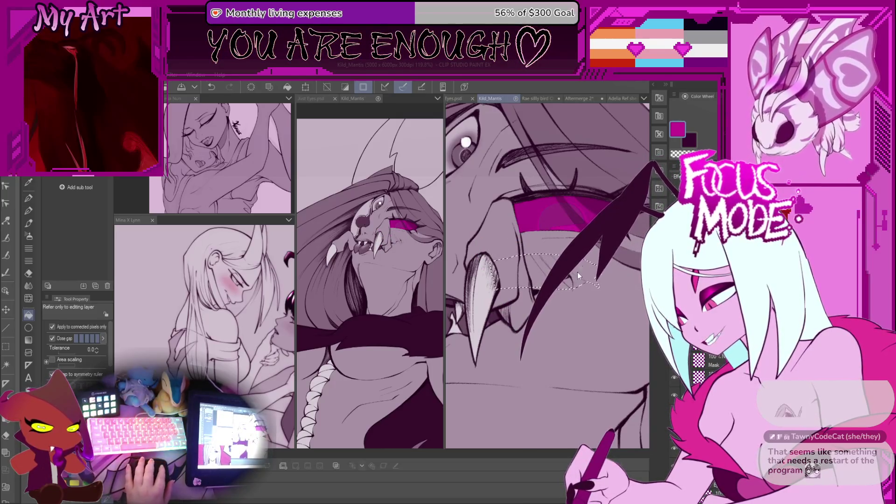
key("ctrl+z")
mouse_move(568, 235)
left_mouse_down()
mouse_move(557, 233)
mouse_move(546, 268)
mouse_move(552, 263)
mouse_move(531, 214)
mouse_move(517, 326)
mouse_move(593, 275)
left_mouse_up()
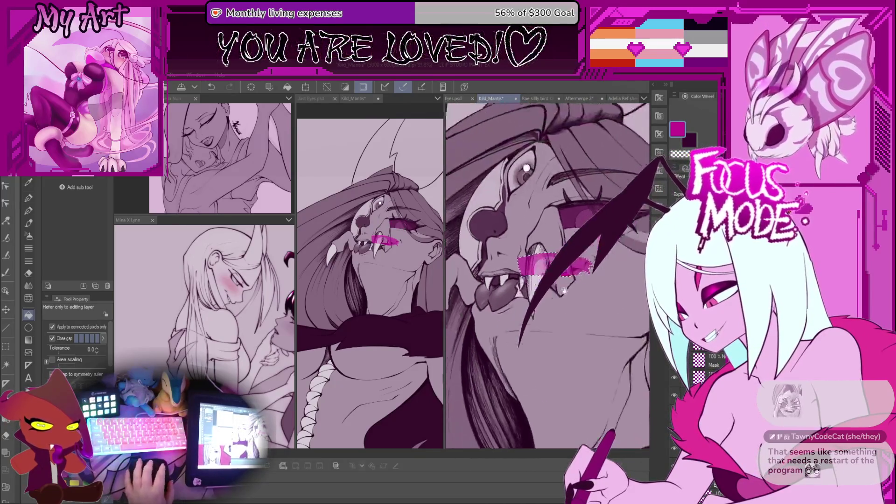
key("ctrl+z")
left_click_drag(570, 262, 581, 276)
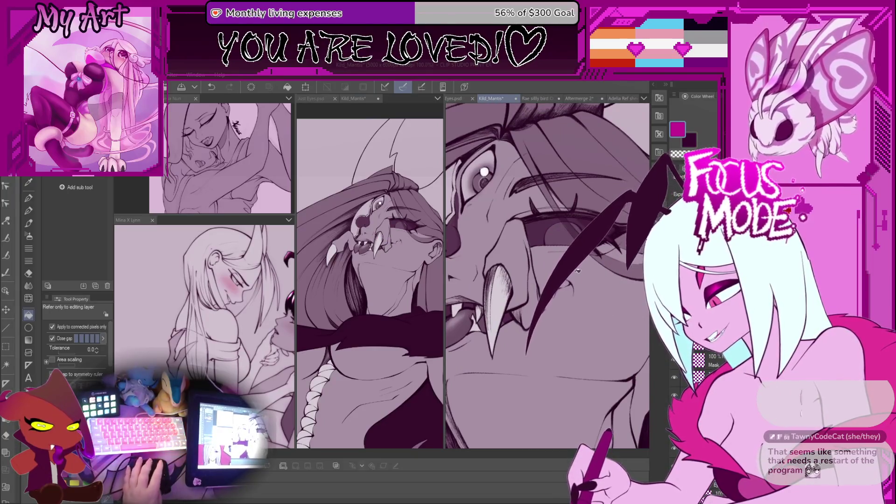
key("p")
left_click(540, 190)
scroll(545, 268, "down", 3)
key("bracketleft")
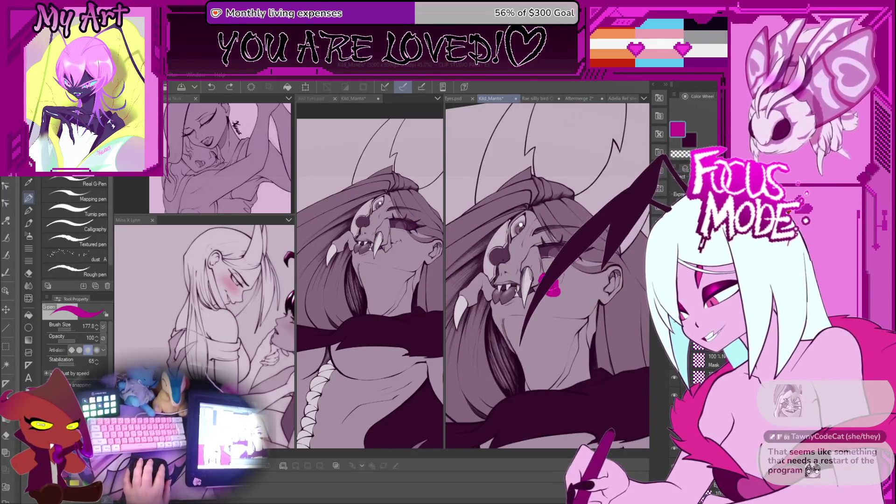
left_click_drag(553, 247, 530, 275)
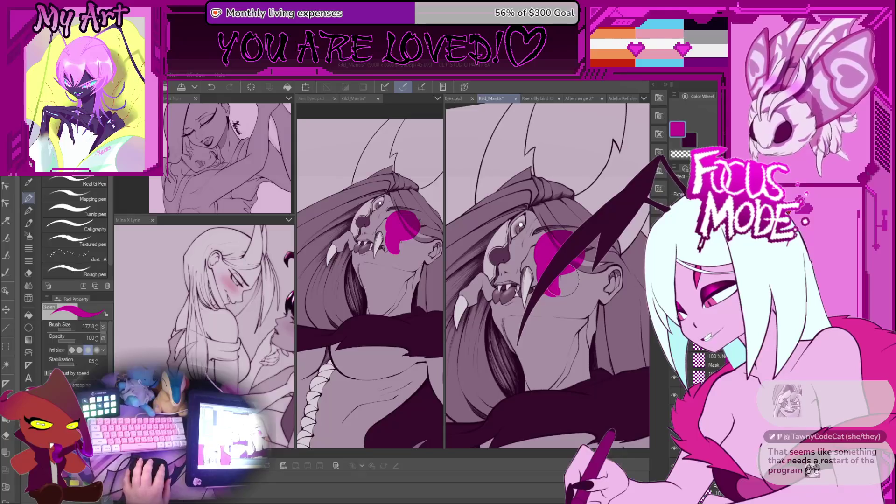
scroll(562, 280, "up", 3)
scroll(550, 279, "up", 2)
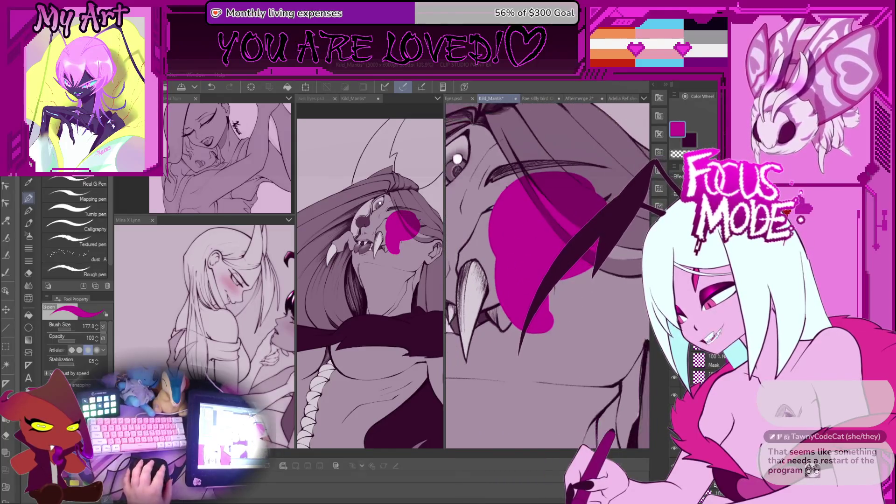
key("ctrl+z")
left_click_drag(617, 345, 628, 357)
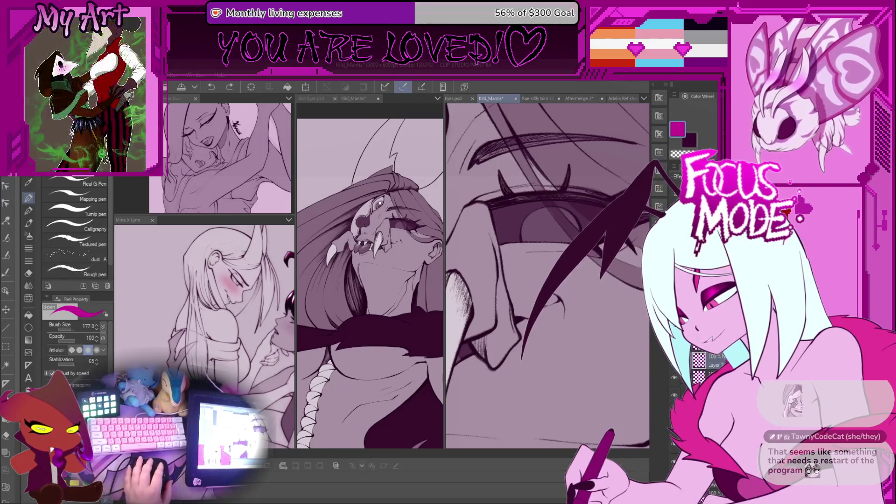
left_click_drag(574, 219, 504, 234)
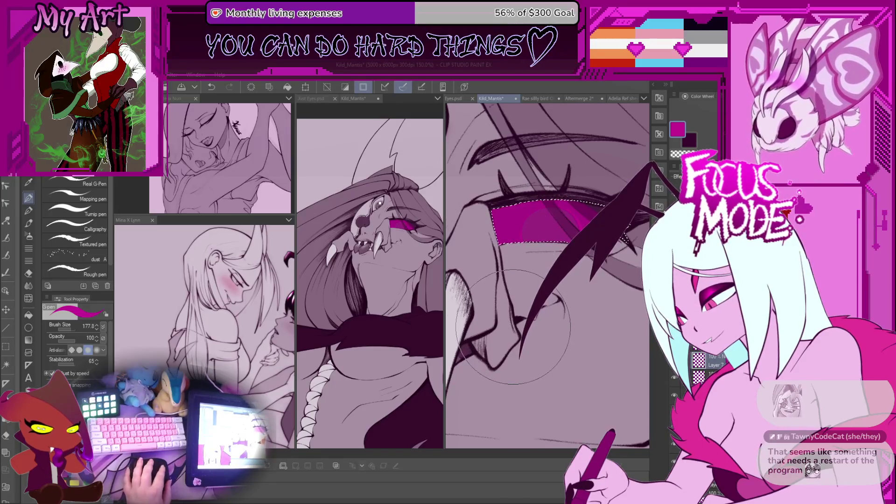
scroll(504, 243, "up", 2)
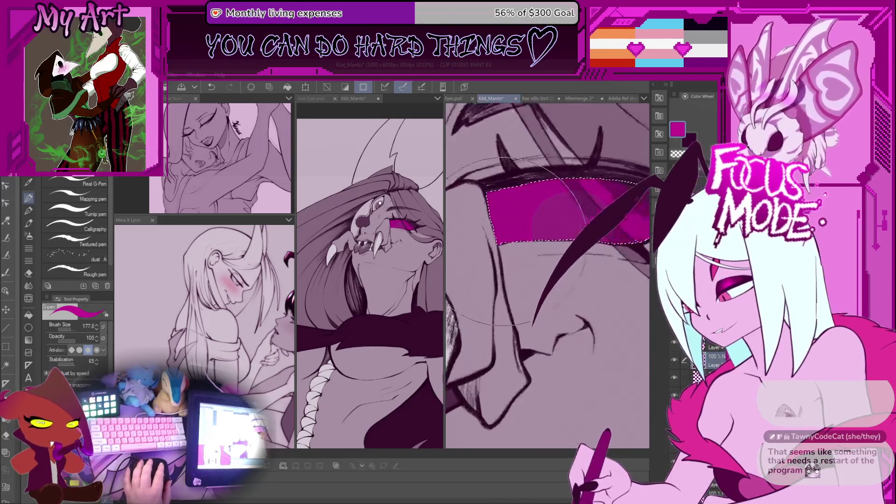
scroll(543, 218, "up", 1)
scroll(550, 227, "down", 3)
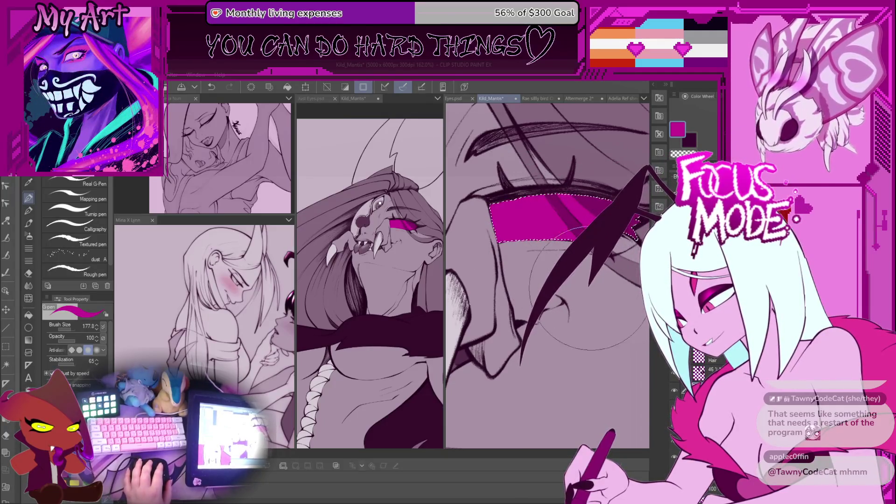
key("ctrl+z")
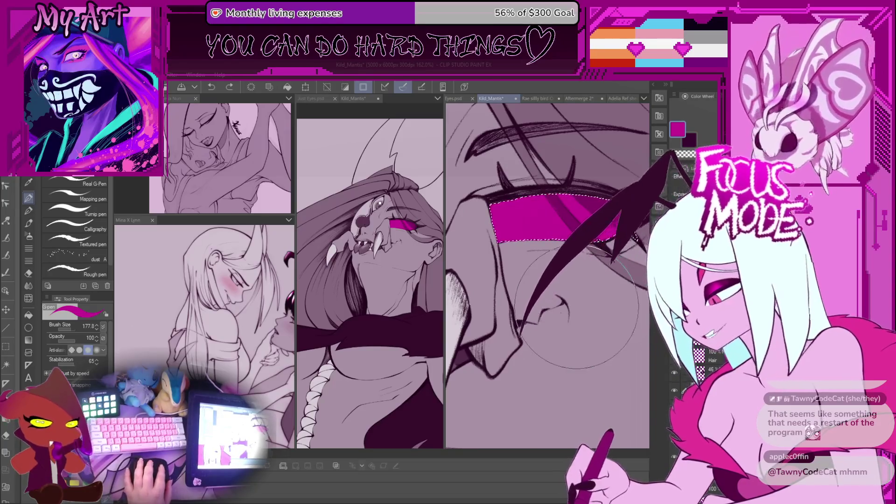
key("ctrl+z")
scroll(545, 306, "down", 3)
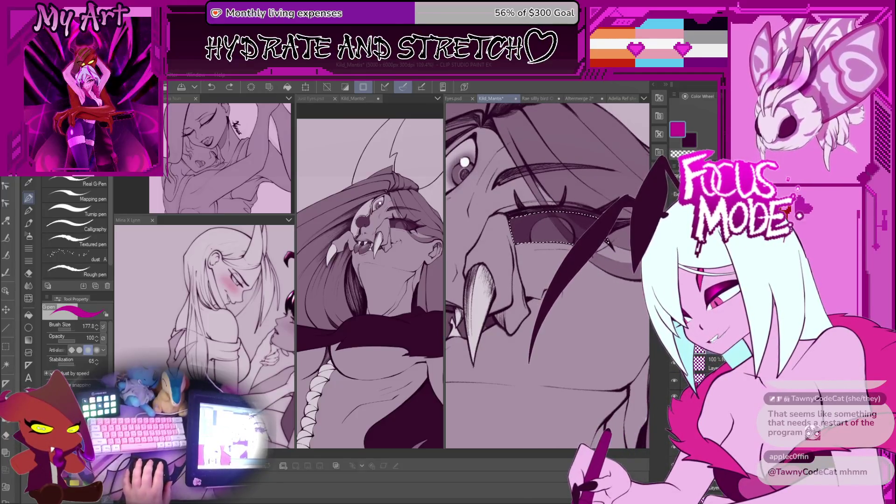
key("m")
scroll(546, 238, "up", 3)
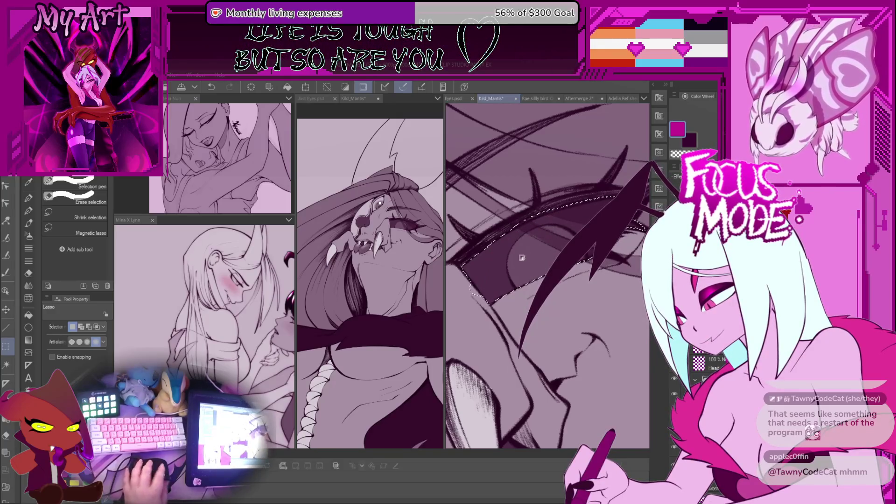
- Brush a magenta stroke inside the eye selection, then undo it while tilting the view
key("p")
left_click_drag(509, 268, 548, 245)
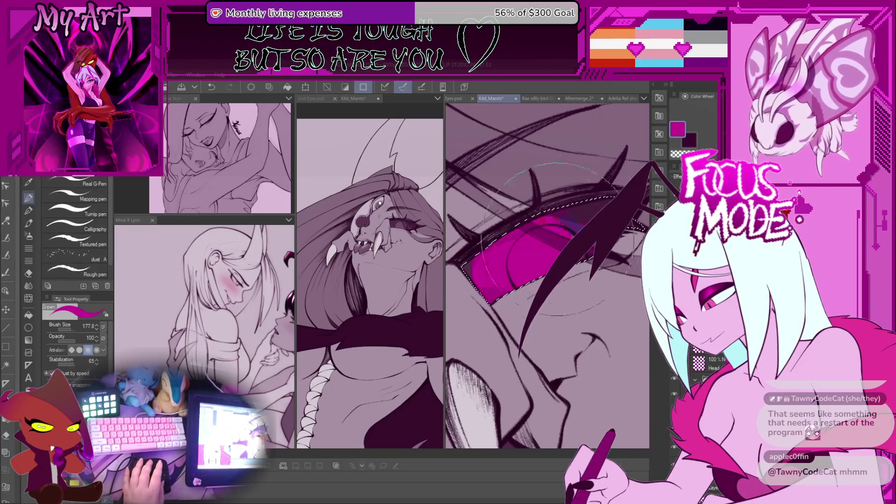
key("asciicircum")
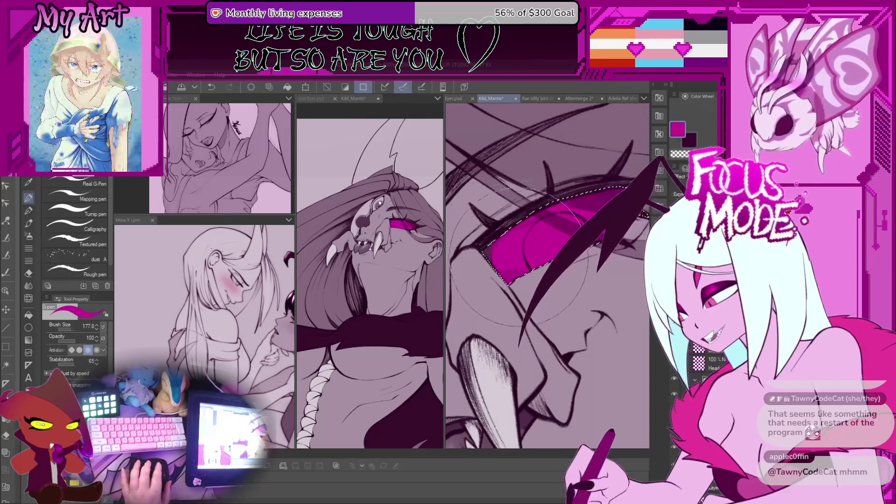
key("minus")
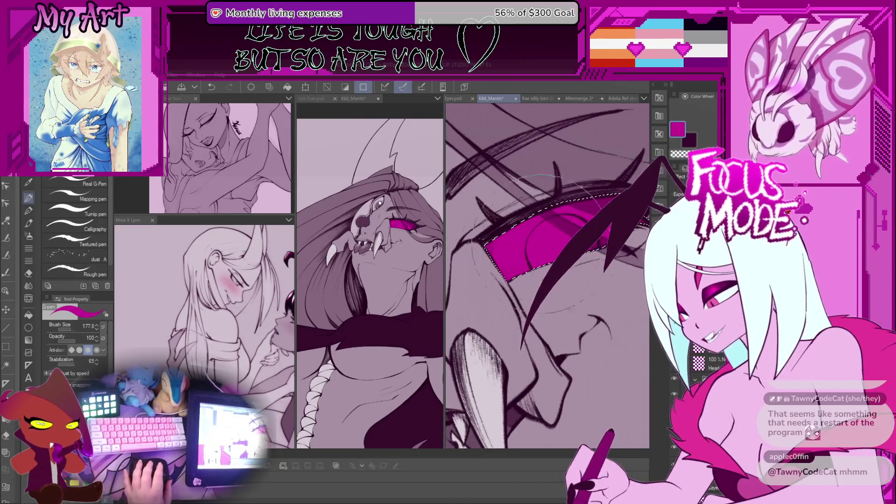
key("ctrl+z")
- Rotate the canvas counterclockwise until the lasso-selected eye lies nearly level
key("minus")
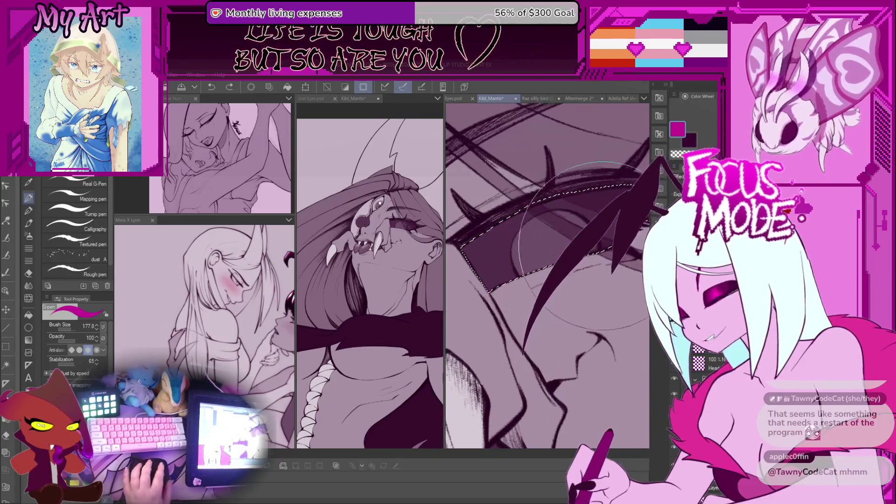
key("m")
key("minus")
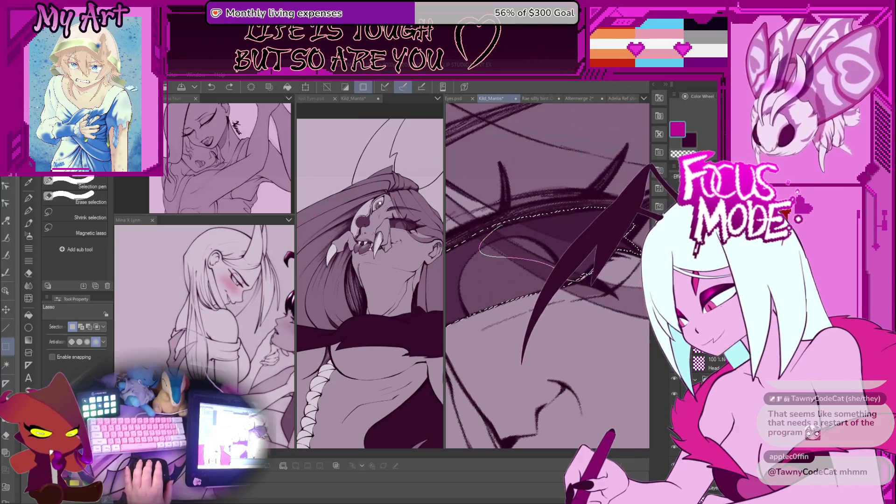
key("minus")
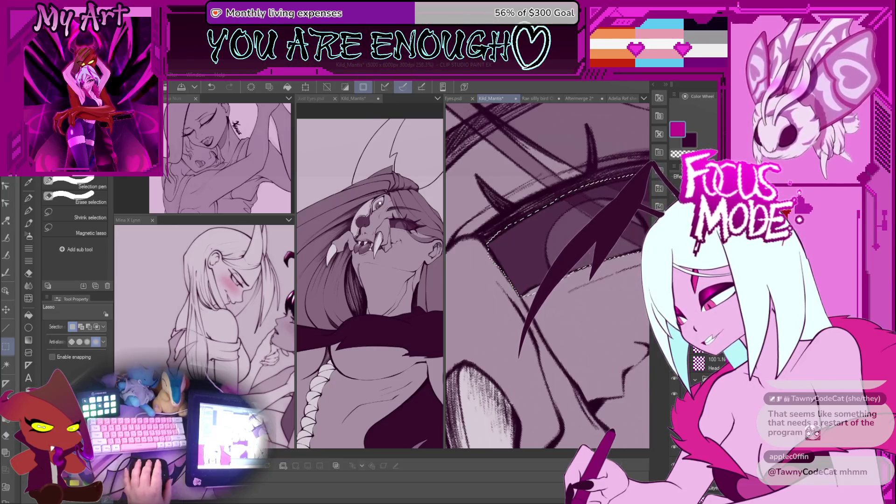
key("asciicircum")
key("asciicircum")
key("asciicircum")
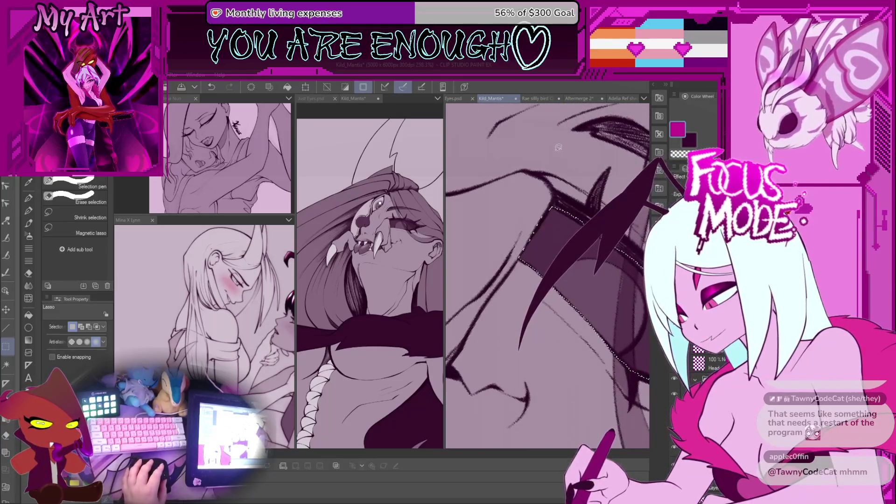
key("minus")
key("minus")
key("minus")
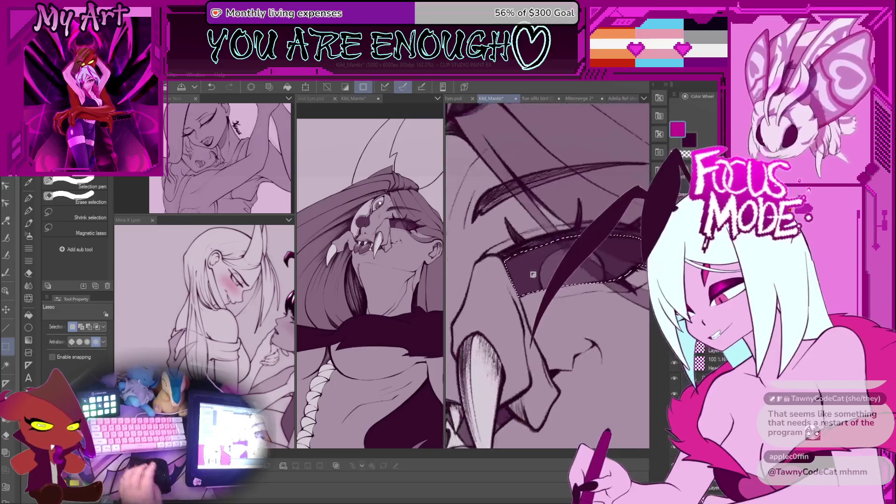
left_click_drag(577, 313, 568, 312)
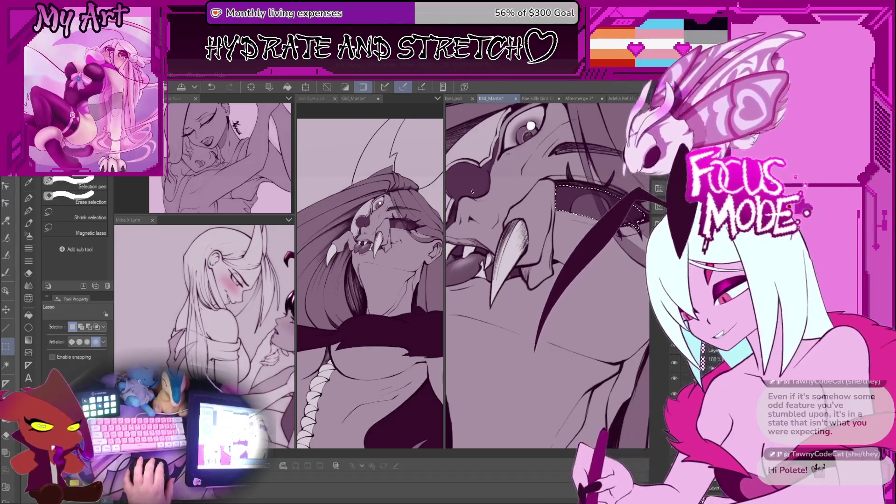
- Pick up the dark purple line colour and test a smaller soft airbrush on the iris
mouse_move(472, 192)
left_mouse_down()
mouse_move(551, 257)
mouse_move(555, 279)
mouse_move(519, 261)
left_mouse_up()
key("b")
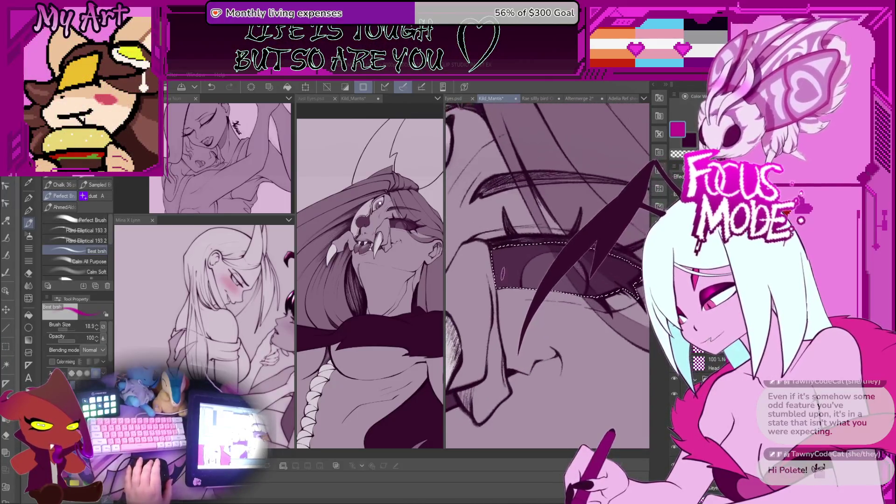
left_click(519, 260, "alt")
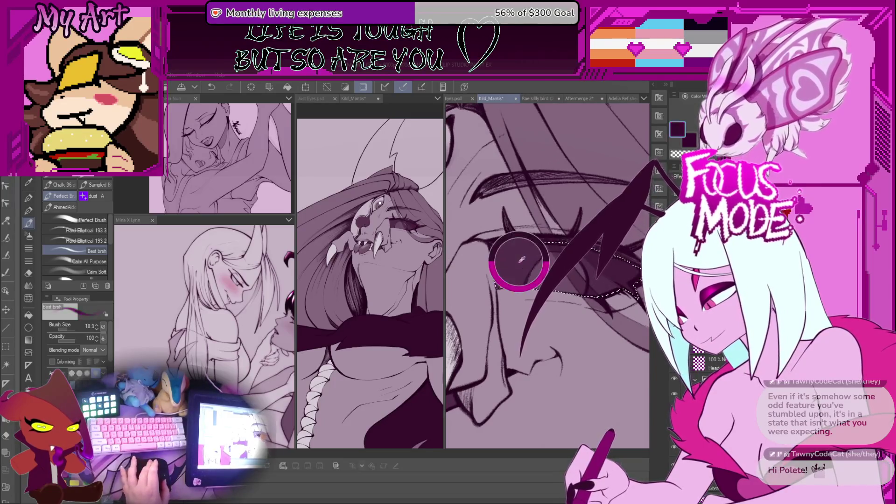
key("b")
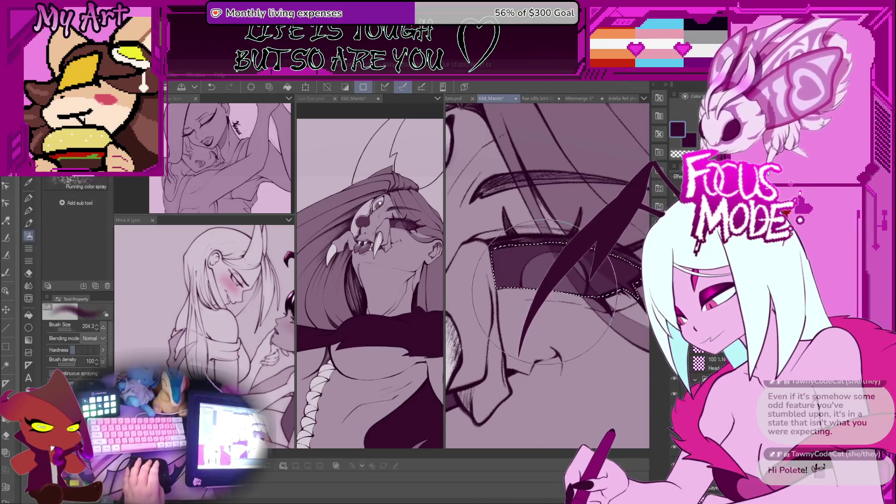
key("bracketleft")
key("bracketleft")
key("bracketleft")
scroll(541, 280, "up", 1)
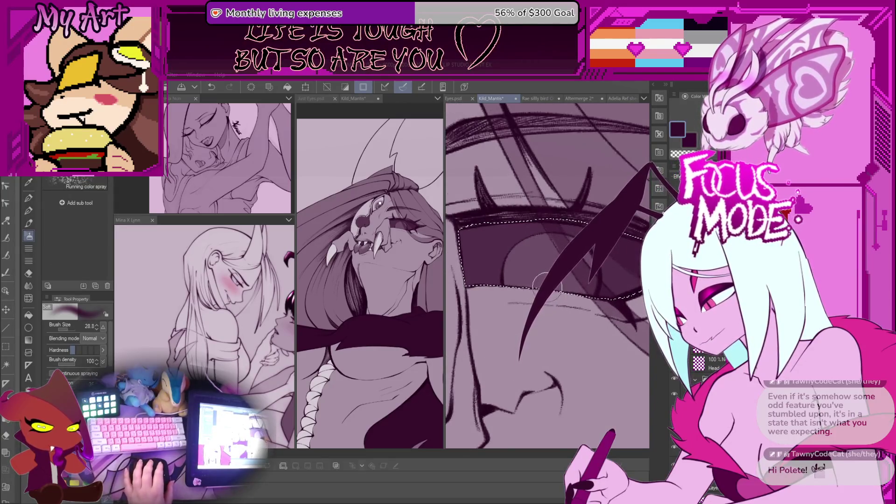
scroll(541, 280, "up", 2)
left_click_drag(537, 276, 545, 285)
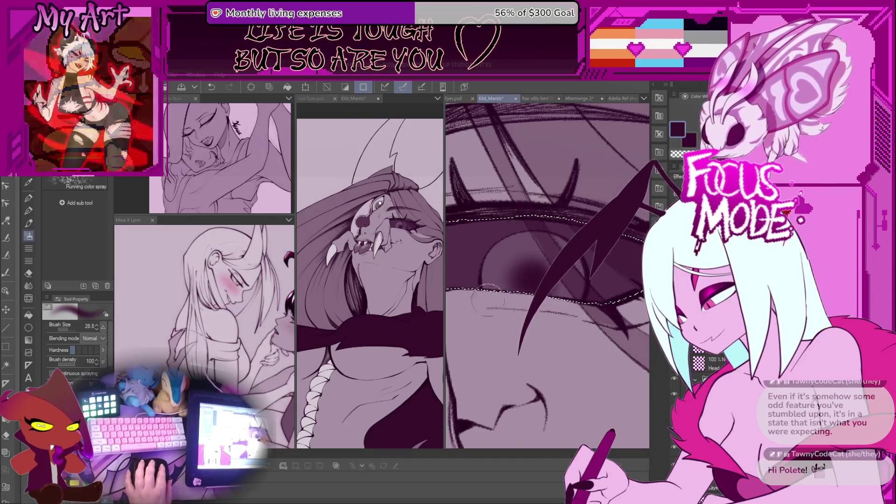
key("ctrl+z")
- Shade the iris dark purple with the all-purpose brush at size 21.9
key("bracketleft")
key("bracketleft")
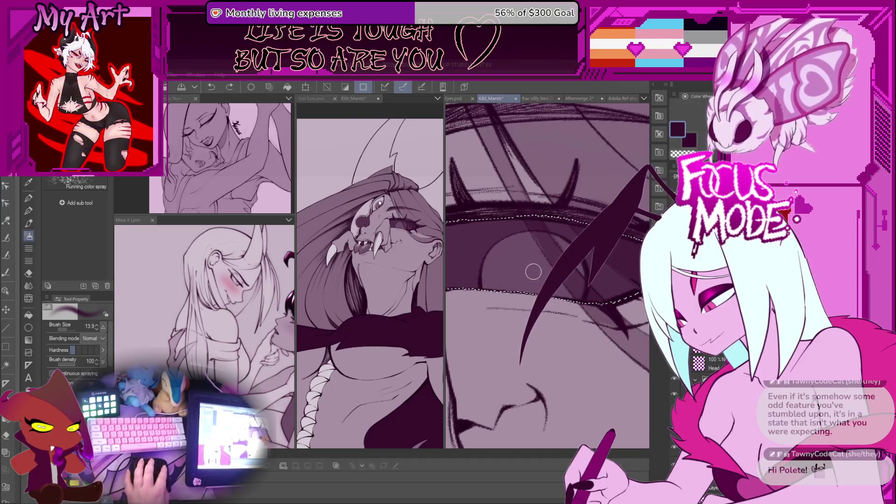
key("p")
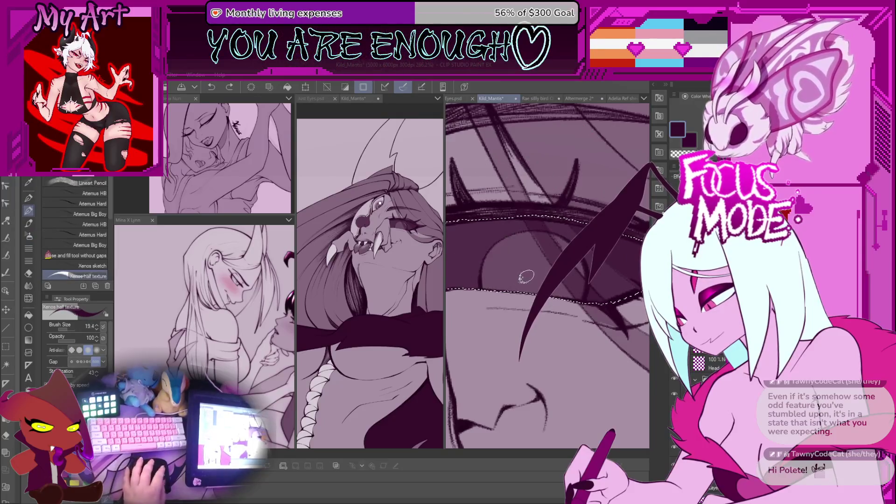
key("b")
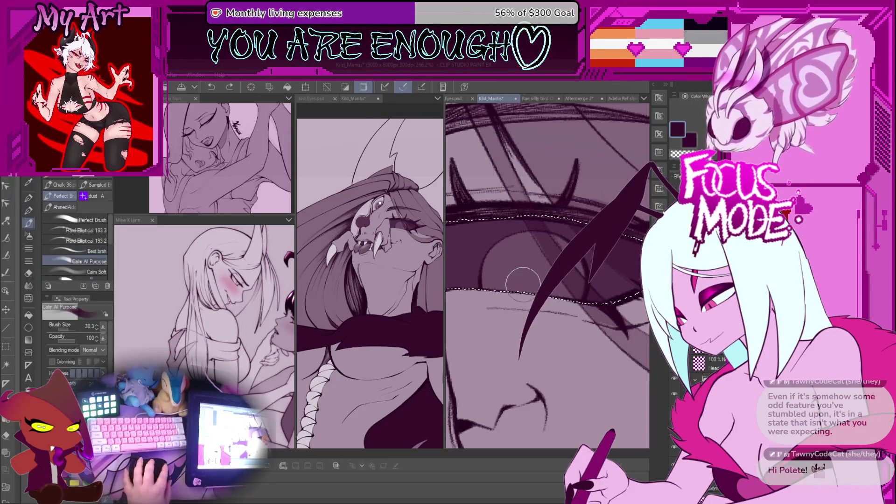
mouse_move(523, 266)
left_mouse_down()
mouse_move(518, 277)
mouse_move(535, 272)
mouse_move(528, 285)
left_mouse_up()
key("ctrl+z")
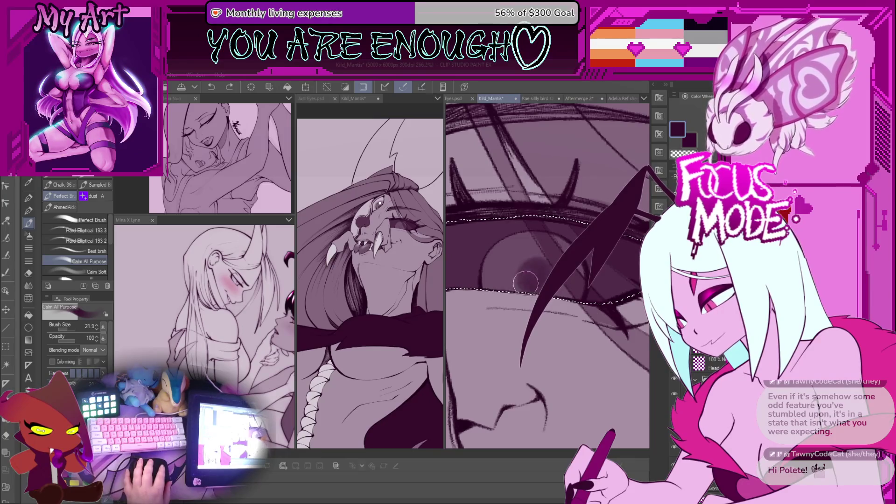
key("ctrl+z")
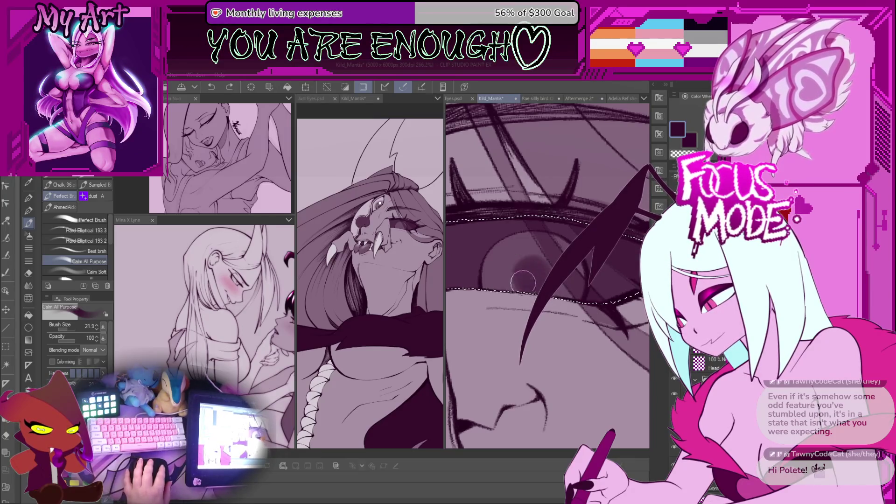
left_click_drag(525, 272, 539, 280)
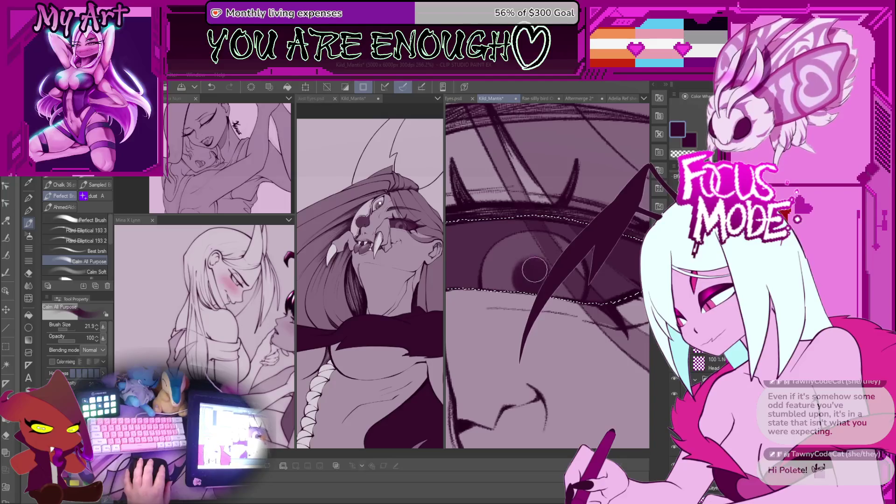
scroll(527, 271, "down", 5)
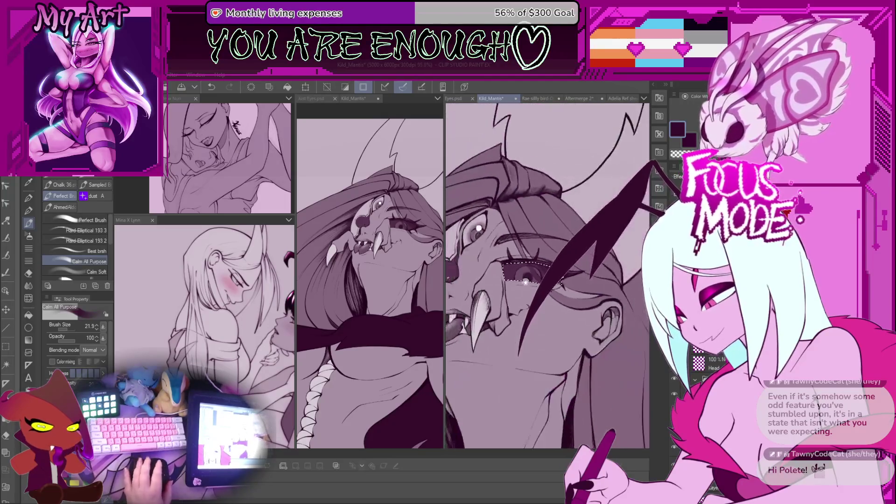
- Zoom and pan the view to centre the mantis woman's eye and iris
scroll(517, 242, "up", 3)
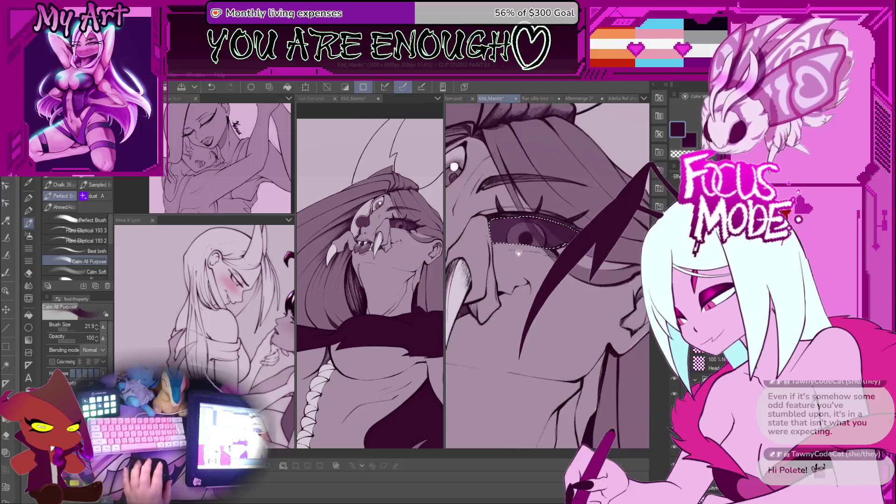
scroll(523, 276, "up", 4)
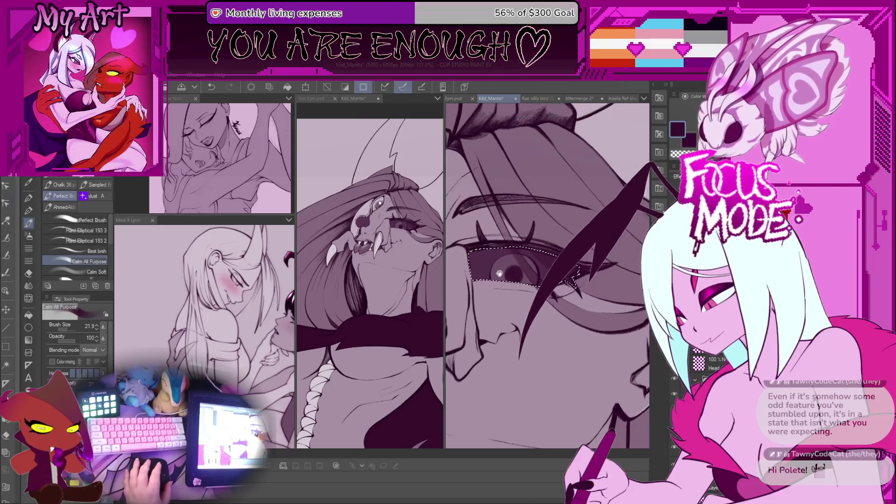
scroll(523, 276, "down", 1)
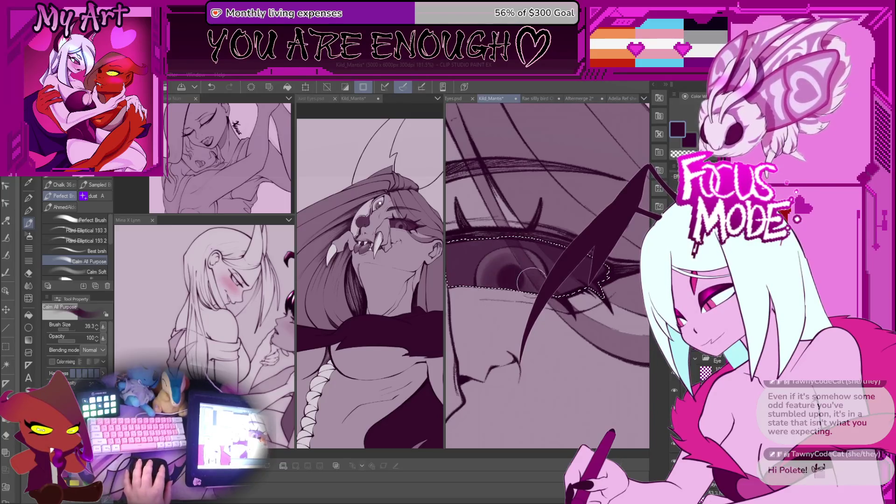
scroll(494, 272, "up", 2)
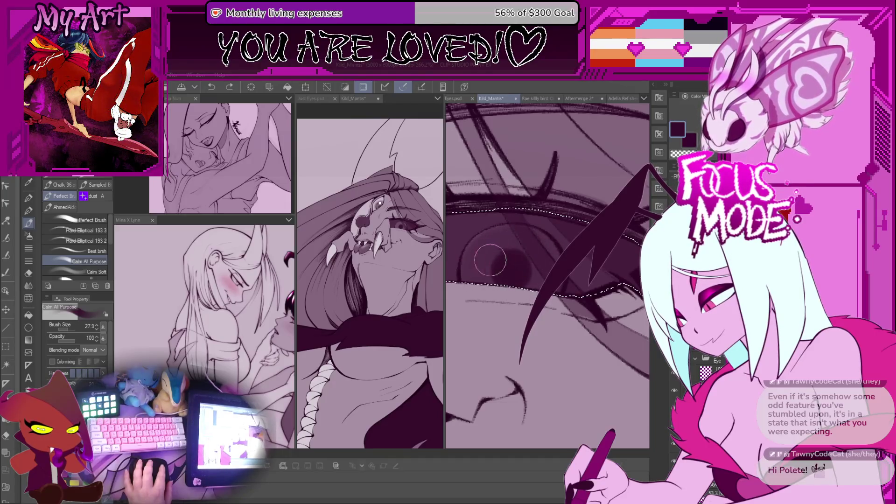
left_click_drag(485, 316, 476, 290)
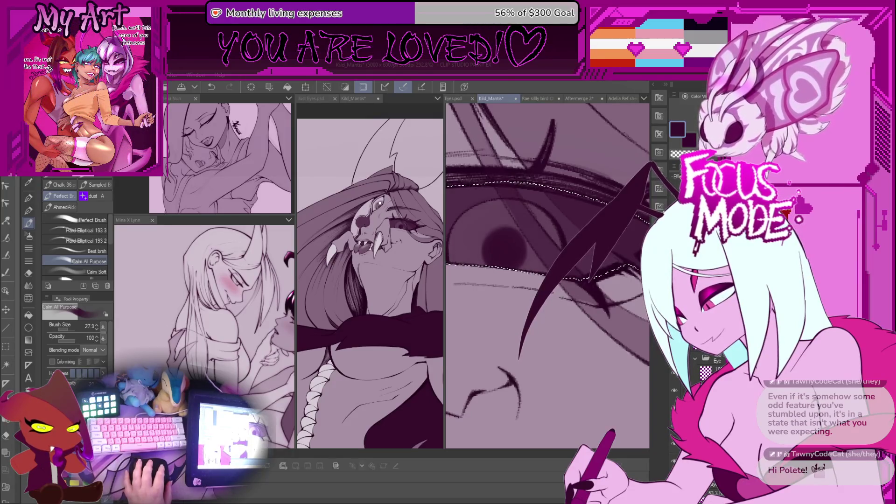
scroll(493, 256, "up", 1)
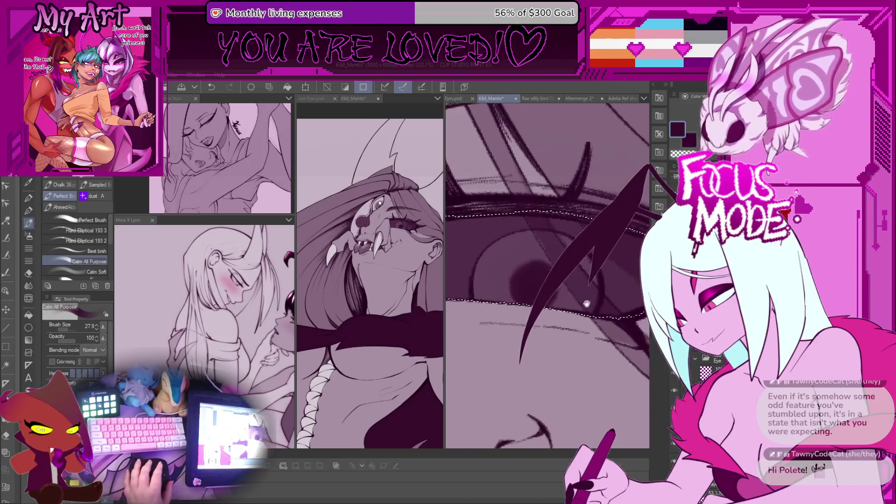
left_click_drag(619, 292, 639, 284)
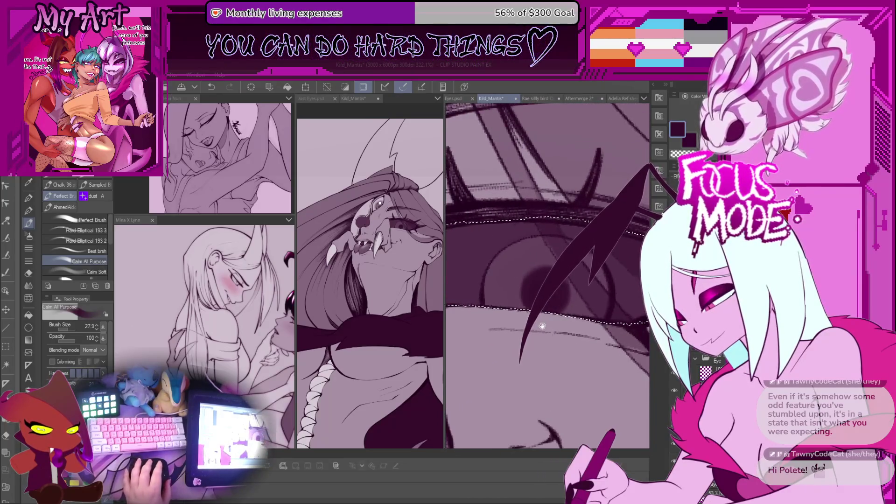
left_click_drag(545, 327, 554, 332)
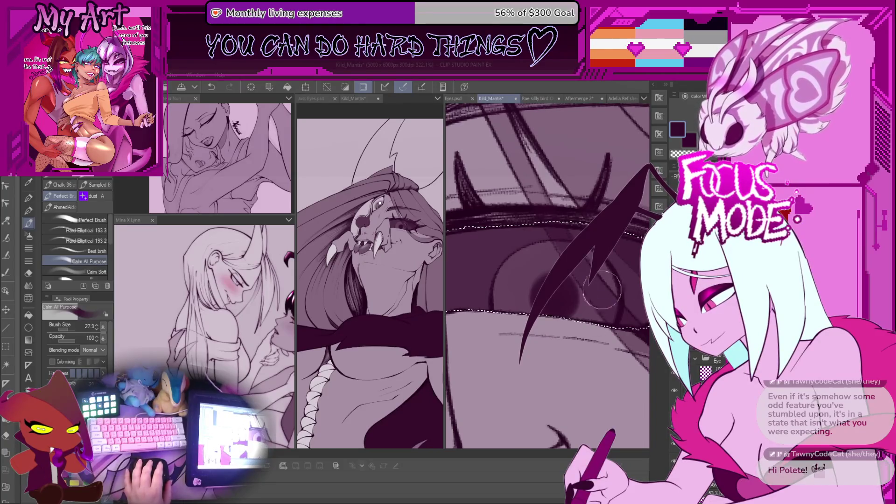
scroll(598, 295, "down", 6)
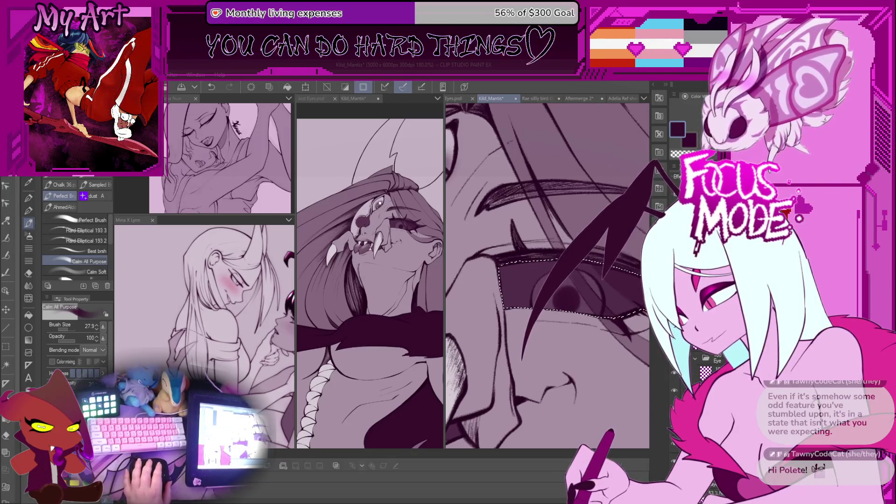
- Cycle from the pen to the airbrush while reframing the view over the eye
key("p")
scroll(538, 272, "down", 4)
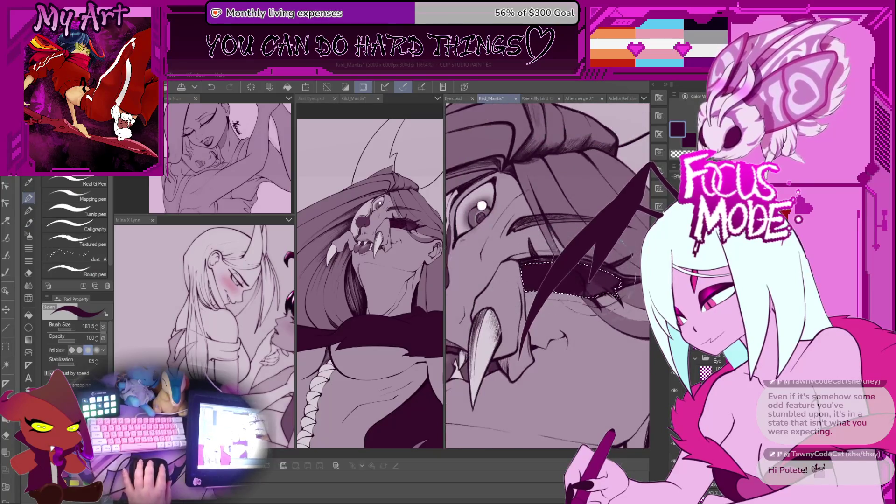
scroll(600, 244, "up", 4)
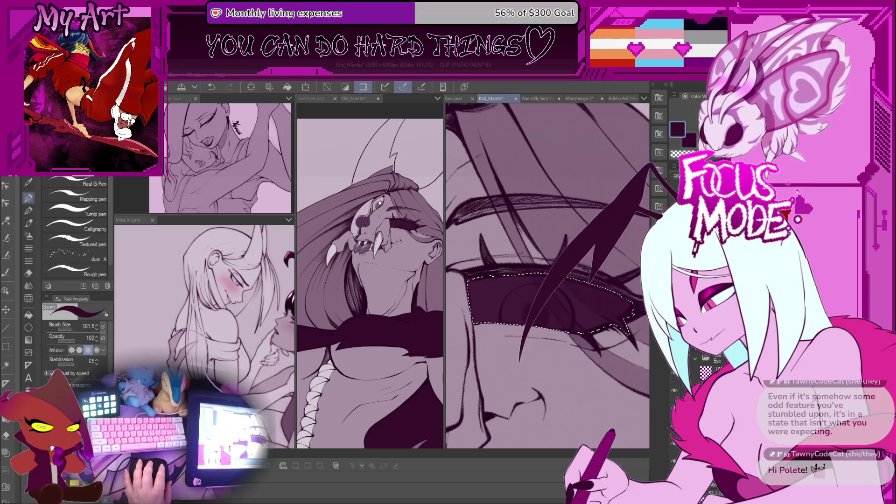
left_click_drag(557, 331, 560, 300)
key("b")
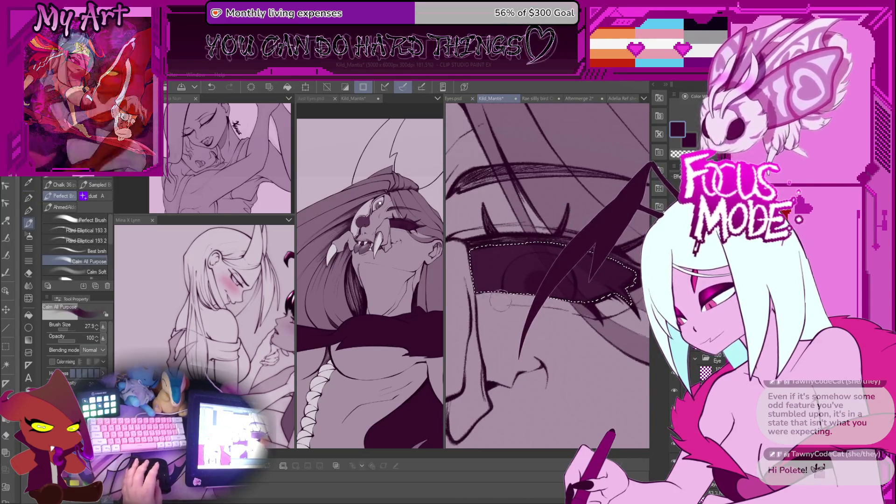
key("b")
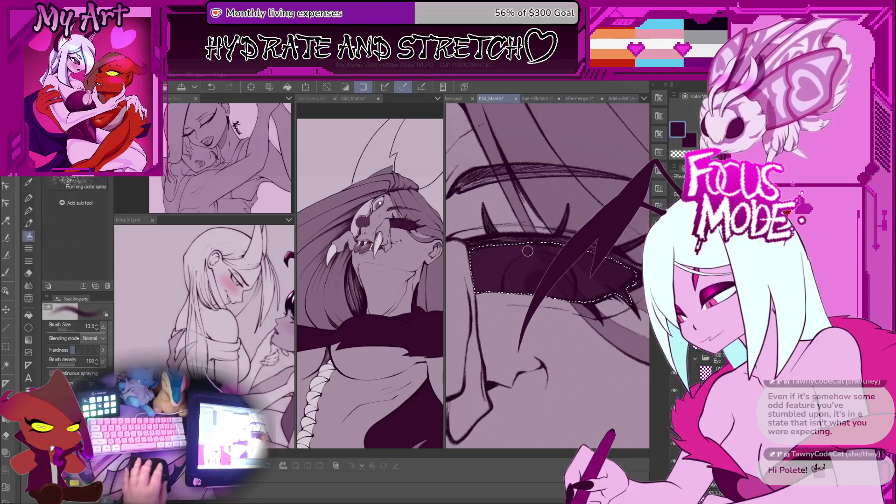
scroll(512, 285, "up", 2)
left_click_drag(507, 285, 529, 293)
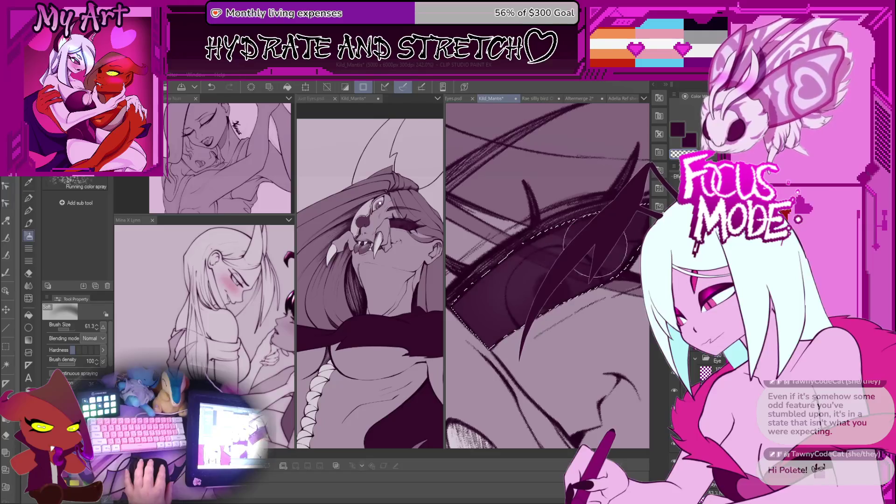
left_click_drag(515, 289, 604, 270)
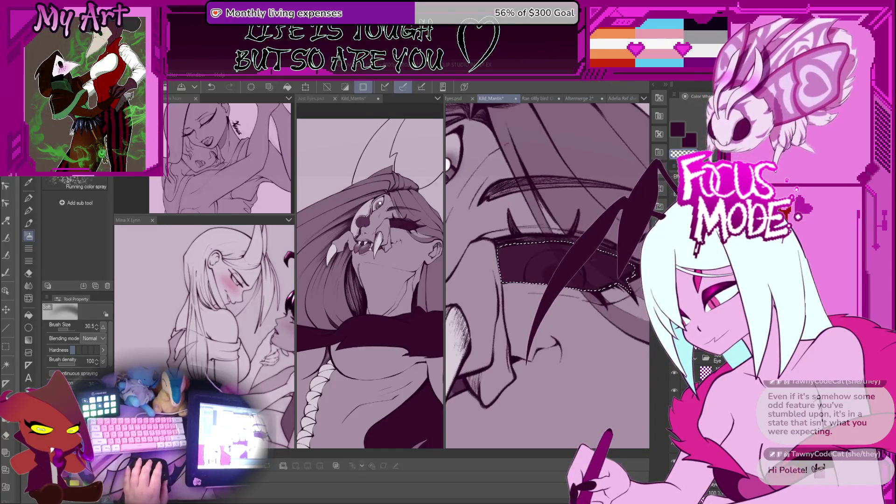
- Settle on the soft airbrush for shading and rotate the view onto the eye
key("p")
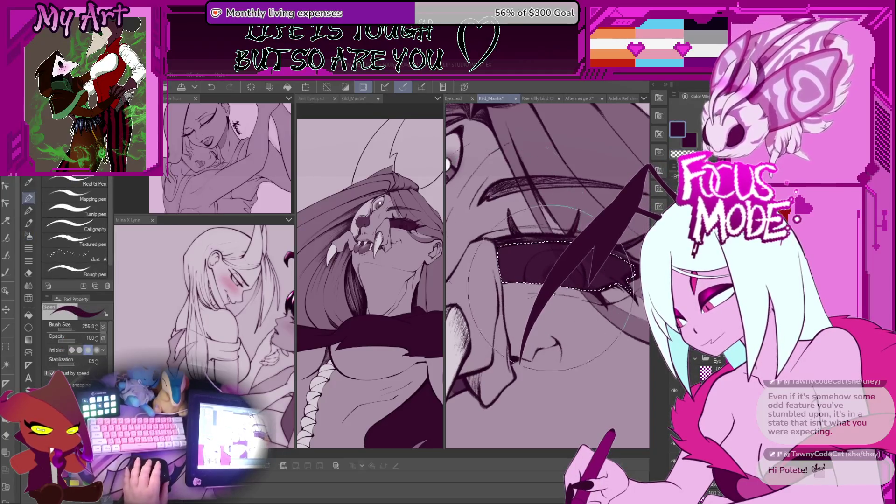
scroll(508, 283, "up", 2)
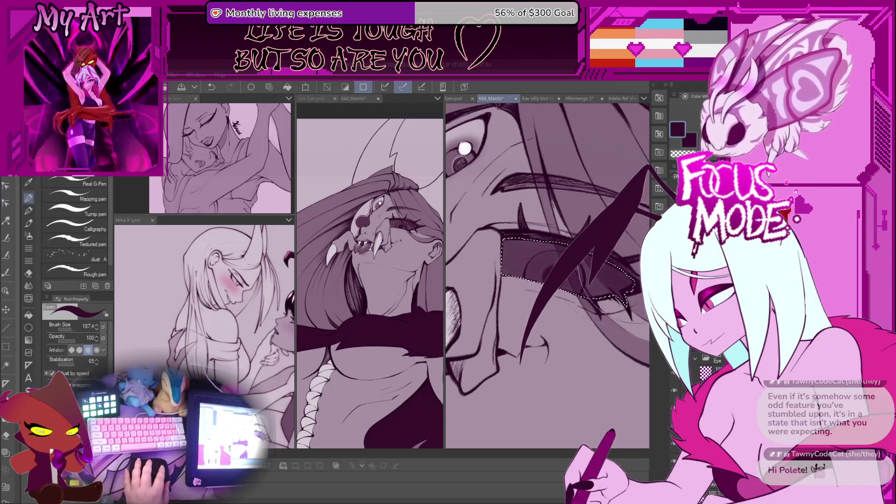
key("b")
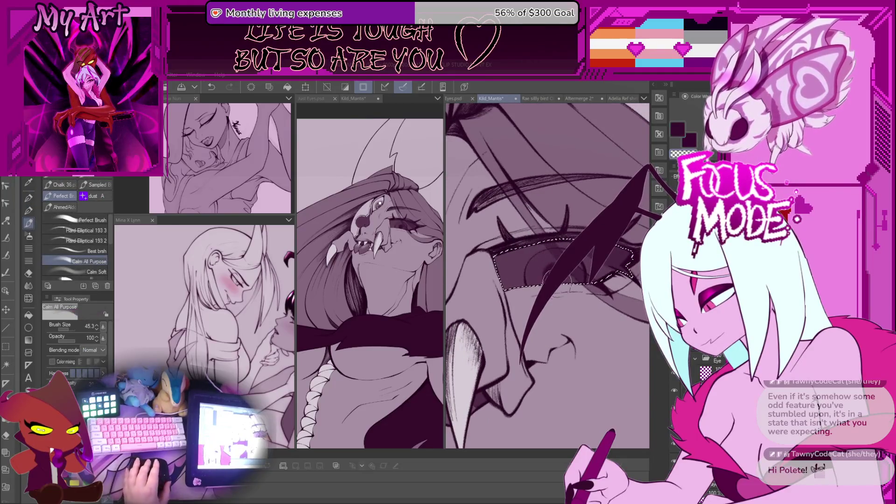
key("b")
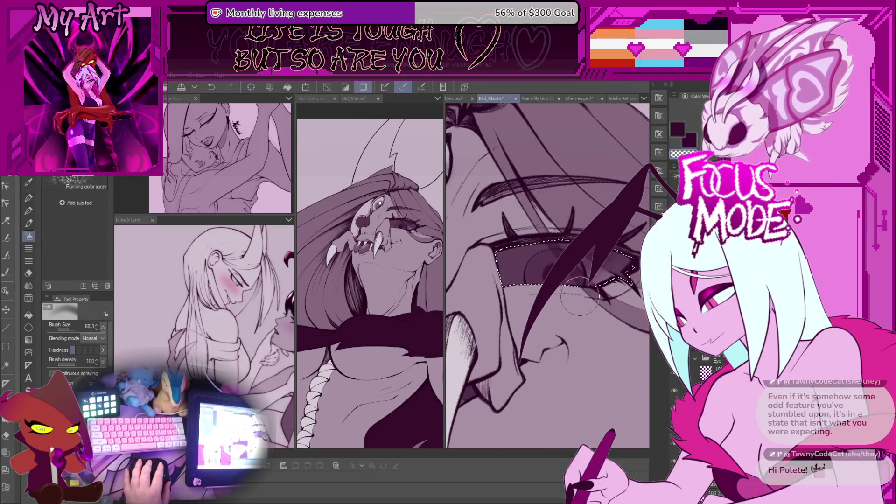
mouse_move(614, 255)
left_mouse_down()
mouse_move(545, 270)
mouse_move(546, 261)
left_mouse_up()
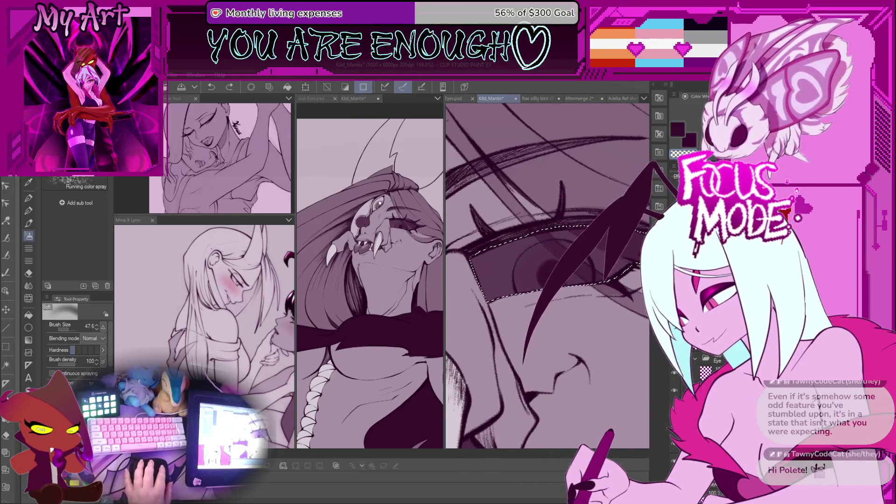
- Paint dark shading inside the eye, undoing and redoing the stroke
left_click_drag(504, 264, 607, 270)
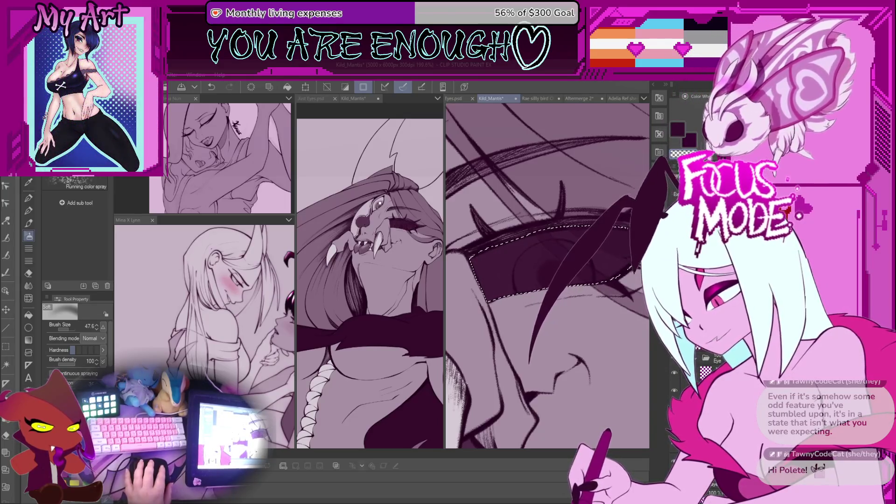
left_click_drag(583, 210, 513, 182)
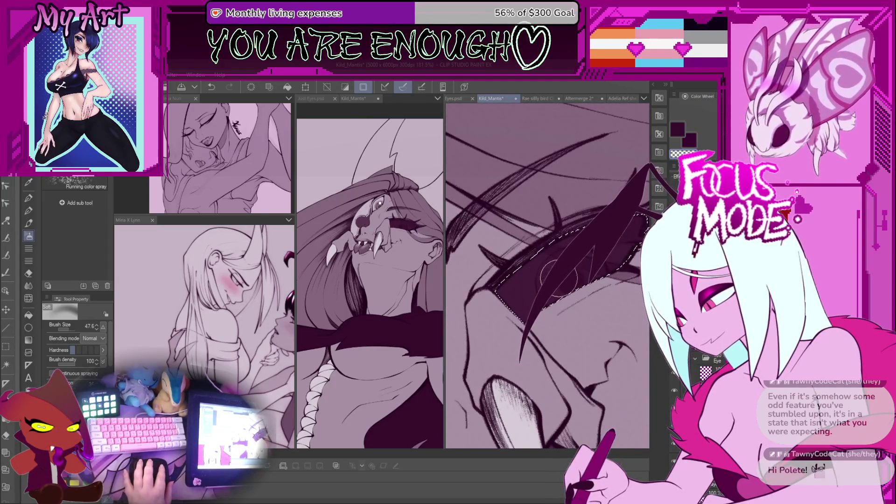
key("ctrl+z")
key("p")
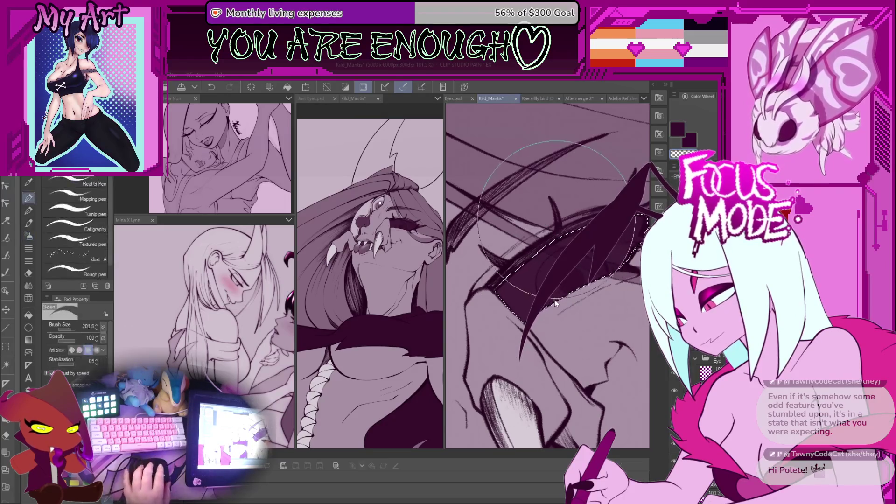
left_click_drag(557, 302, 540, 285)
key("ctrl+z")
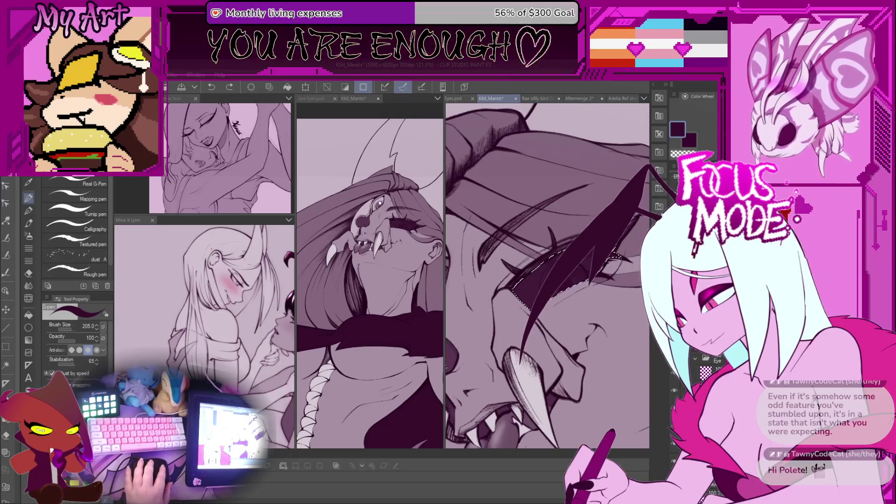
key("ctrl+y")
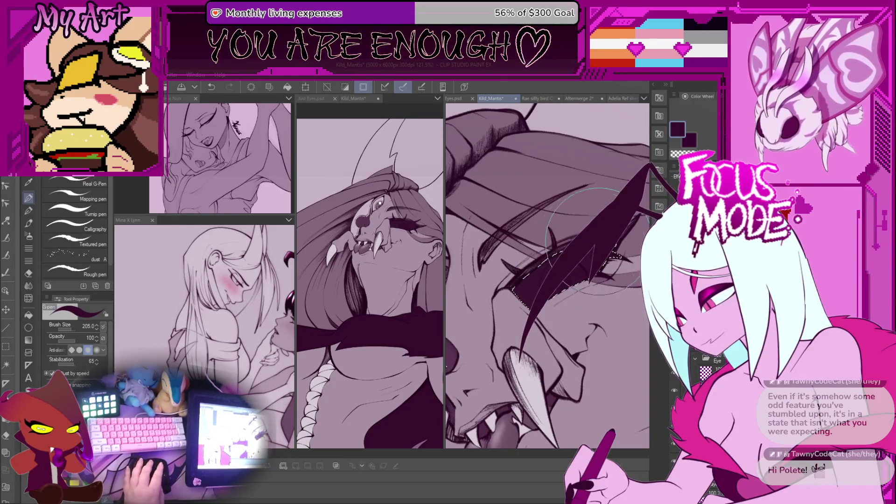
- Return to the soft airbrush, enlarge it to 49.3 and rework the dark eye shading
key("b")
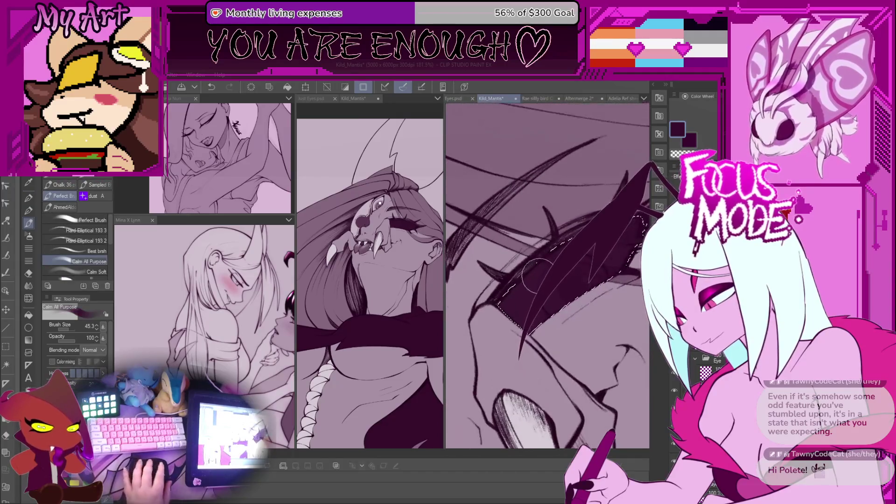
key("asciicircum")
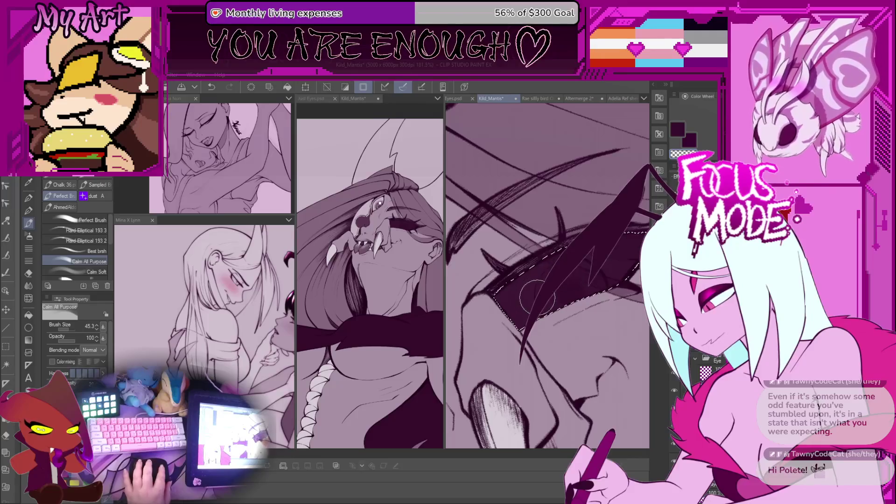
key("ctrl+z")
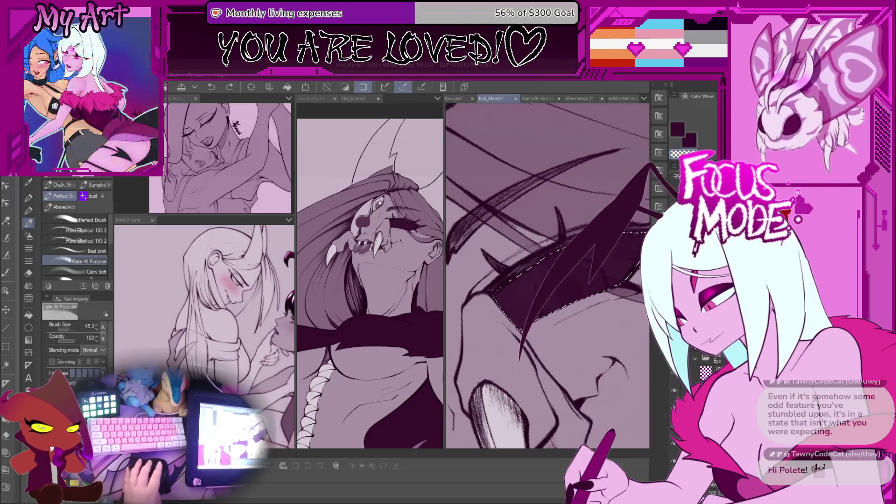
key("b")
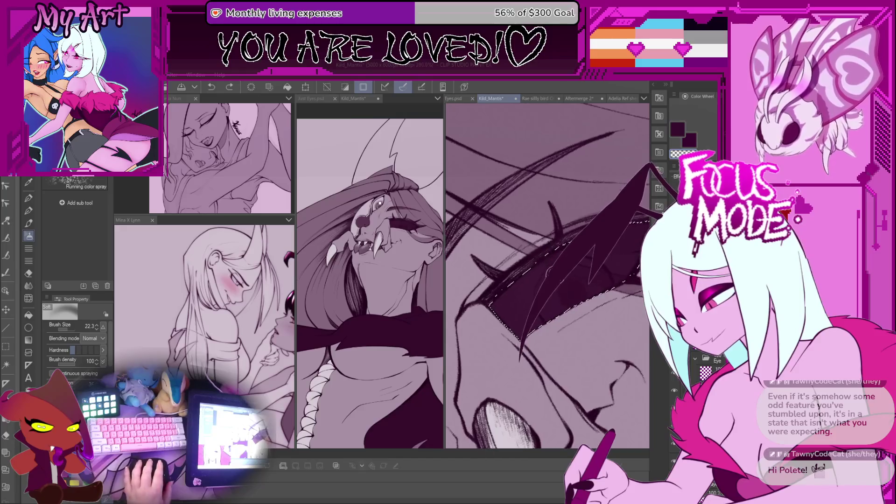
key("bracketright")
key("bracketright")
key("bracketright")
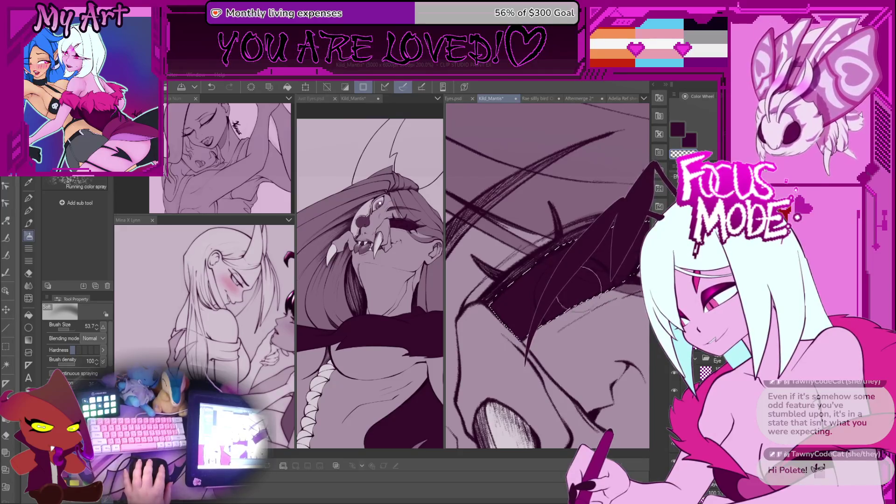
left_click_drag(584, 291, 605, 262)
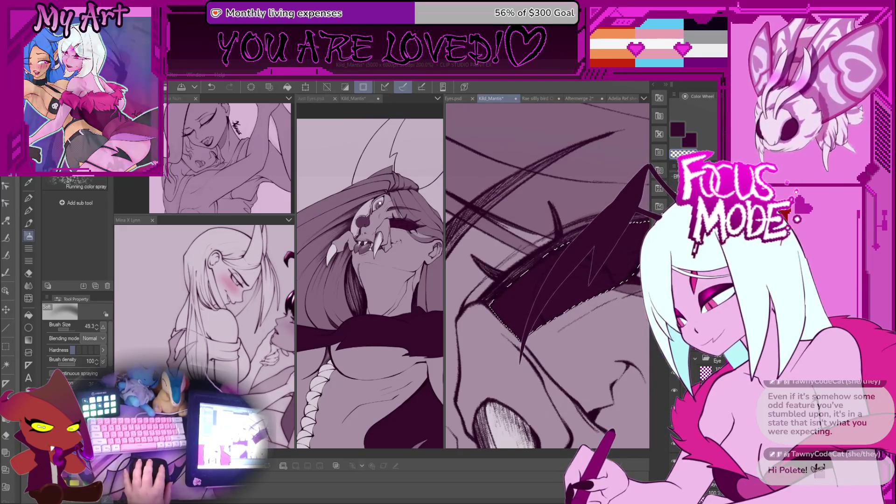
- Rotate and zoom the view so the eye sits level
scroll(596, 275, "down", 2)
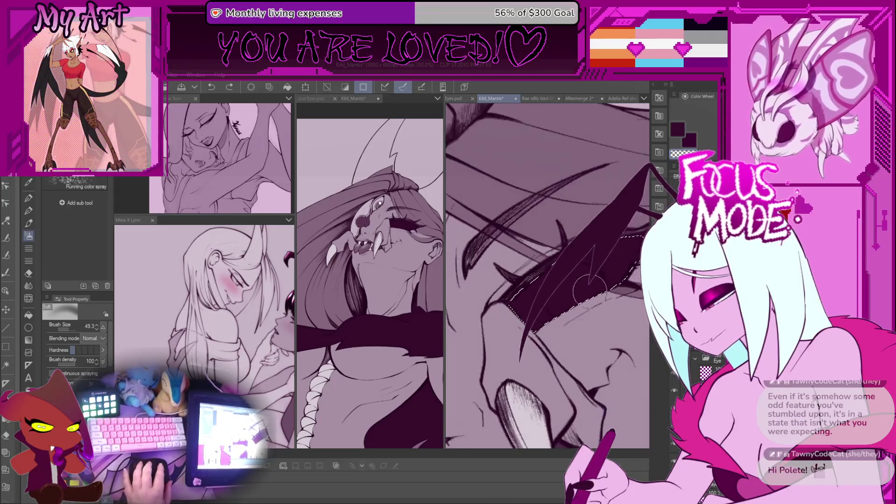
left_click_drag(567, 355, 548, 327)
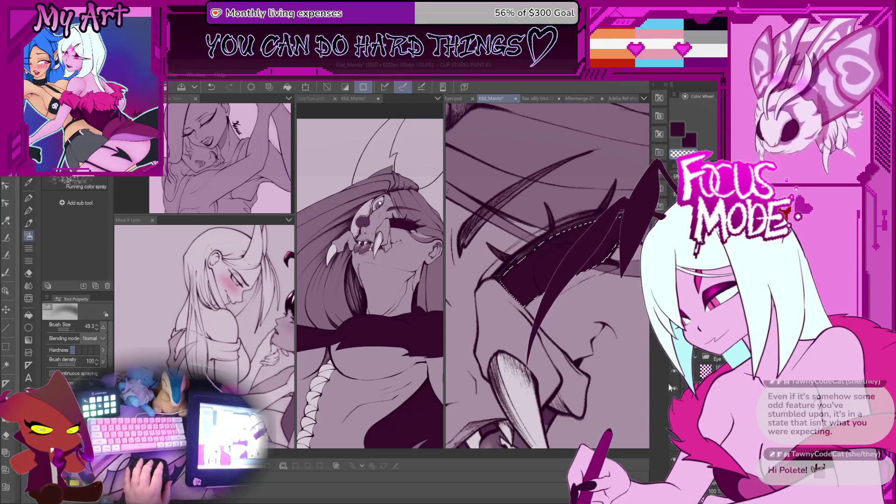
key("asciicircum")
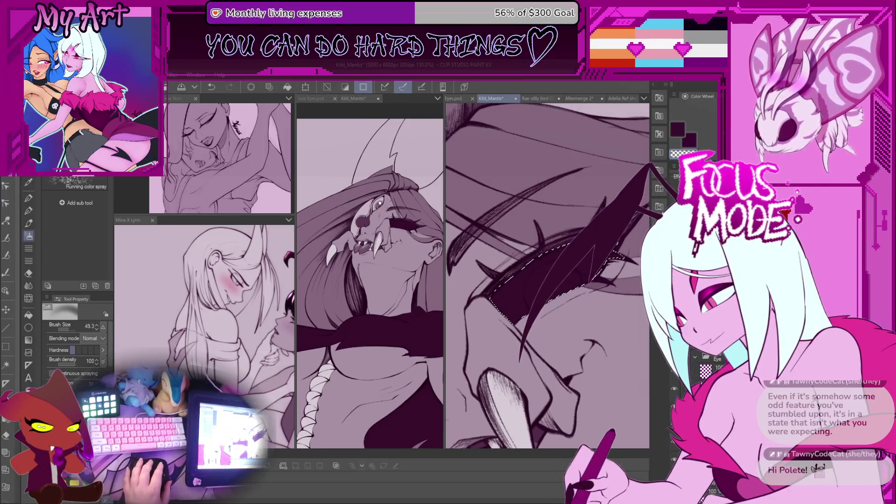
key("asciicircum")
key("asciicircum")
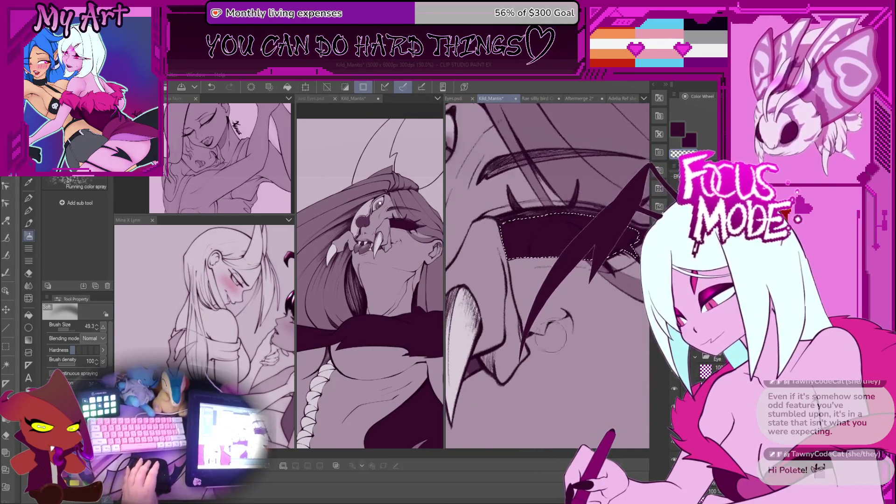
scroll(560, 213, "down", 1)
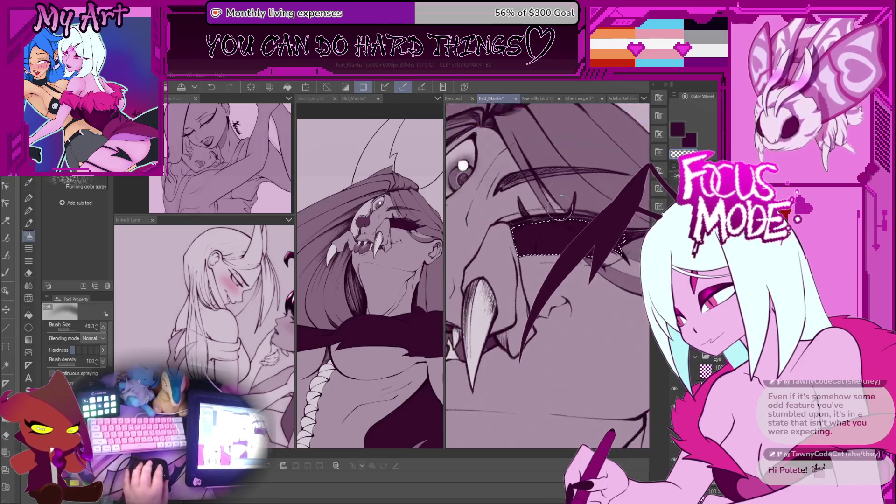
scroll(560, 214, "up", 2)
key("minus")
key("minus")
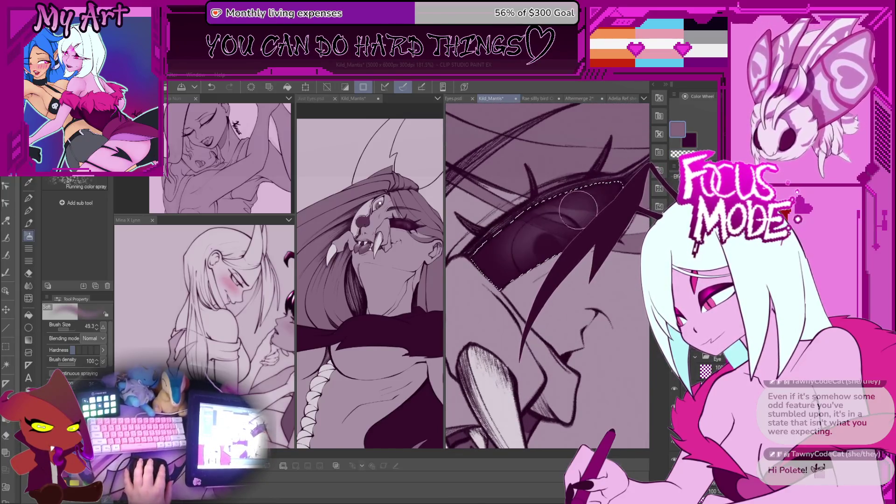
- Zoom in tightly on the eye and paint dark shading over the iris
scroll(556, 245, "up", 1)
key("asciicircum")
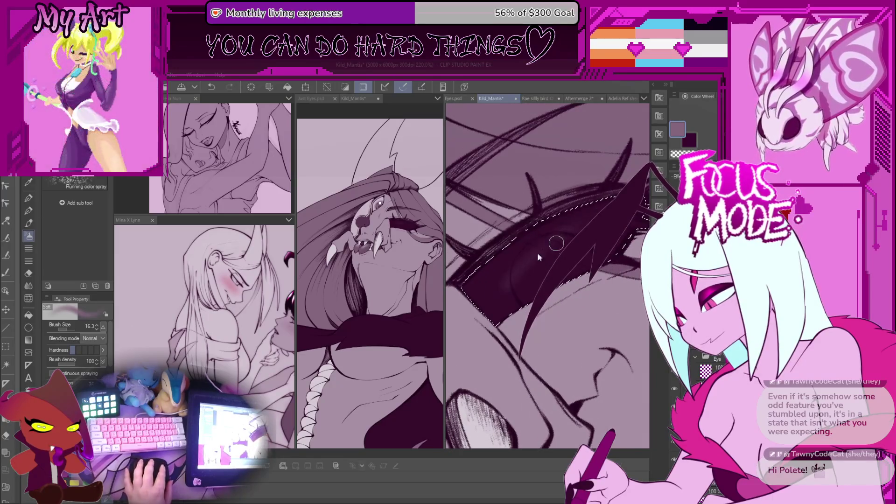
key("ctrl+z")
scroll(555, 245, "down", 5)
scroll(526, 264, "up", 5)
key("minus")
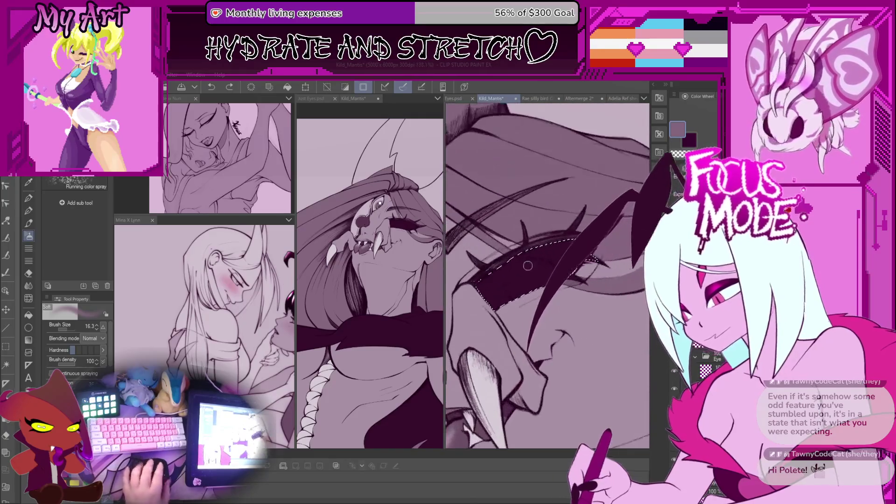
scroll(526, 263, "up", 2)
key("asciicircum")
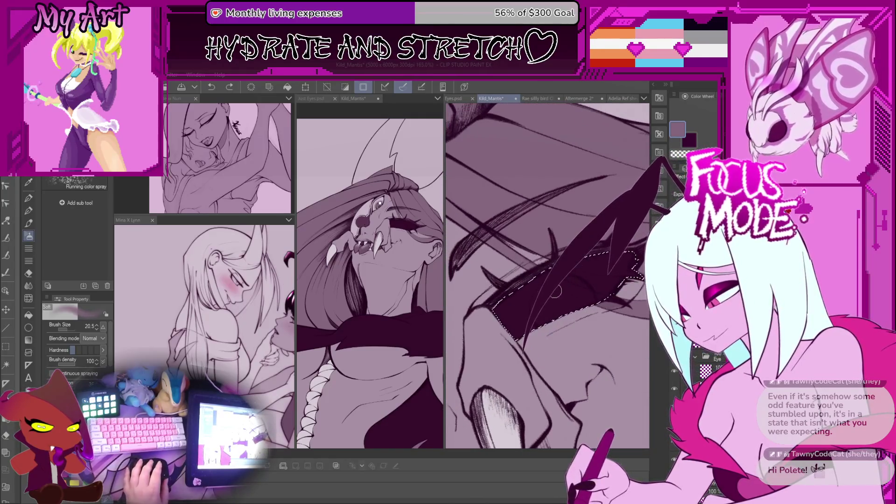
mouse_move(588, 250)
left_mouse_down()
mouse_move(526, 312)
mouse_move(574, 280)
mouse_move(532, 320)
mouse_move(607, 278)
mouse_move(551, 317)
mouse_move(515, 308)
left_mouse_up()
scroll(532, 319, "up", 1)
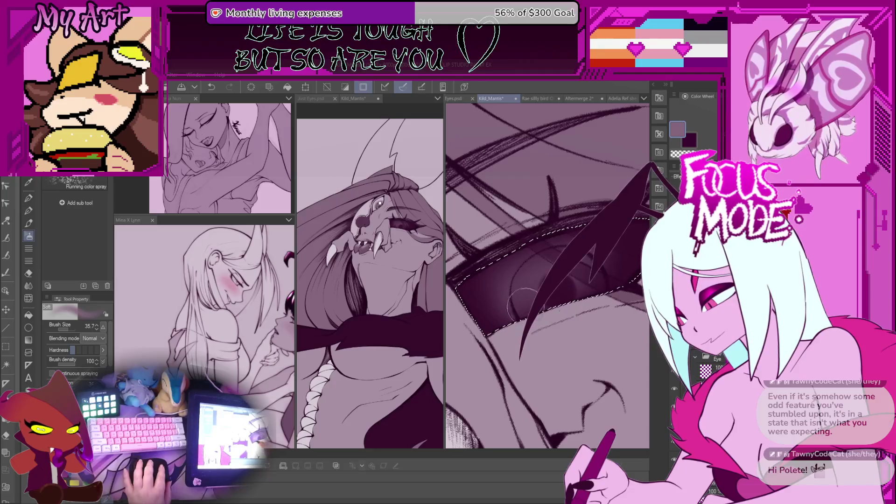
scroll(514, 309, "up", 1)
mouse_move(584, 267)
left_mouse_down()
mouse_move(601, 264)
mouse_move(541, 278)
mouse_move(557, 285)
mouse_move(561, 273)
left_mouse_up()
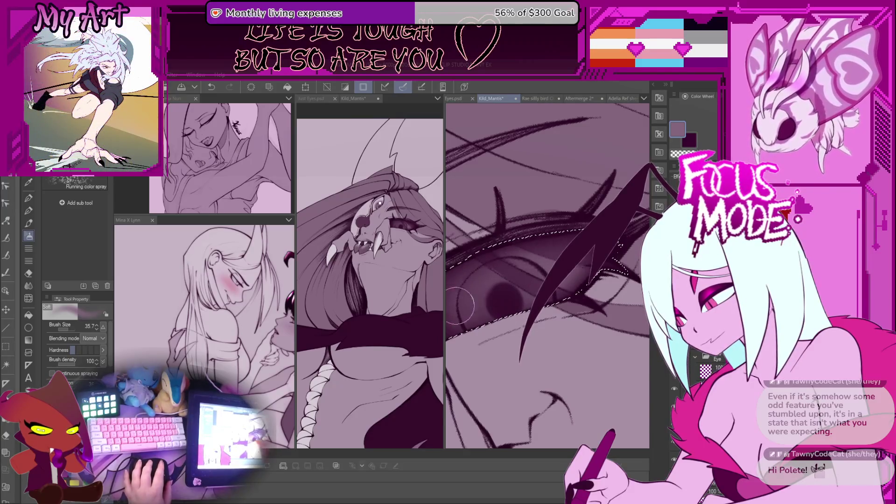
- Reframe the view and fill the selected eye area with solid dark purple
key("minus")
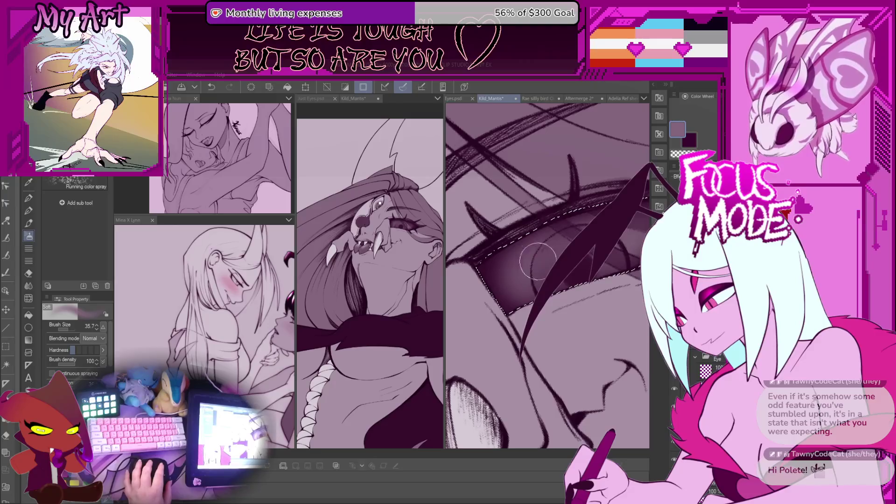
key("minus")
key("minus")
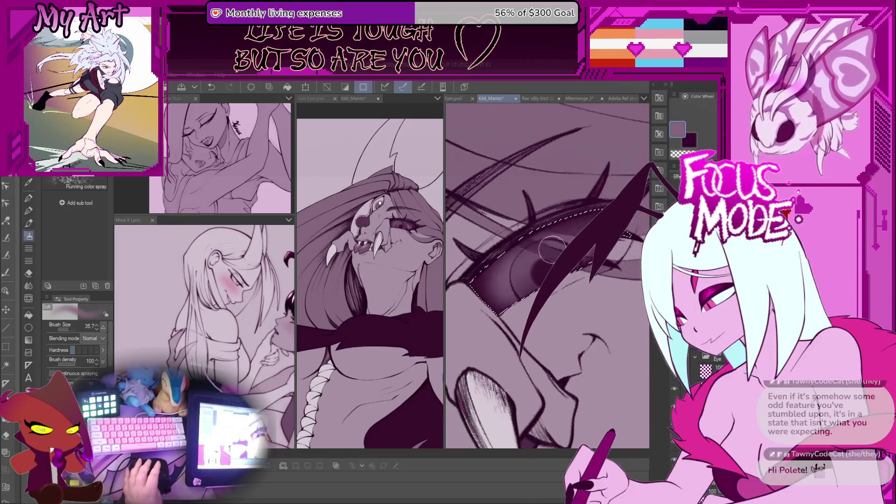
key("ctrl+plus")
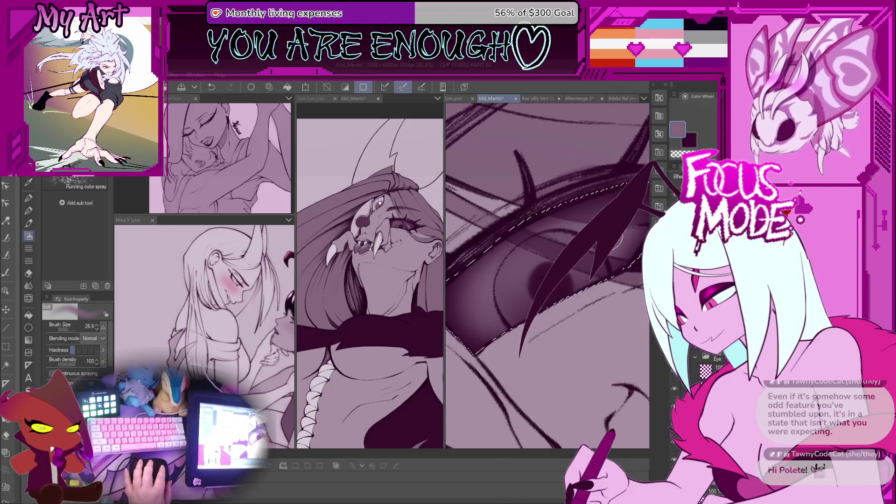
left_click_drag(499, 295, 538, 272)
left_click_drag(558, 240, 603, 243)
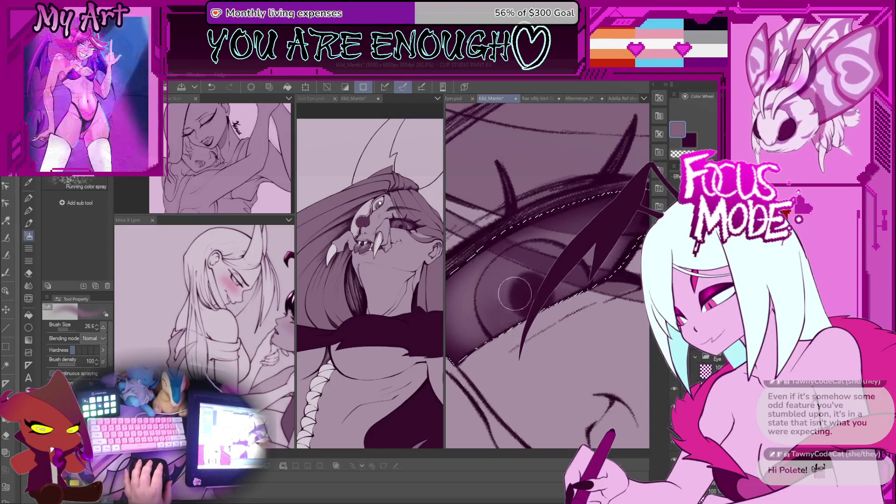
left_click_drag(576, 287, 539, 321)
mouse_move(535, 289)
left_mouse_down()
mouse_move(520, 321)
mouse_move(569, 308)
left_mouse_up()
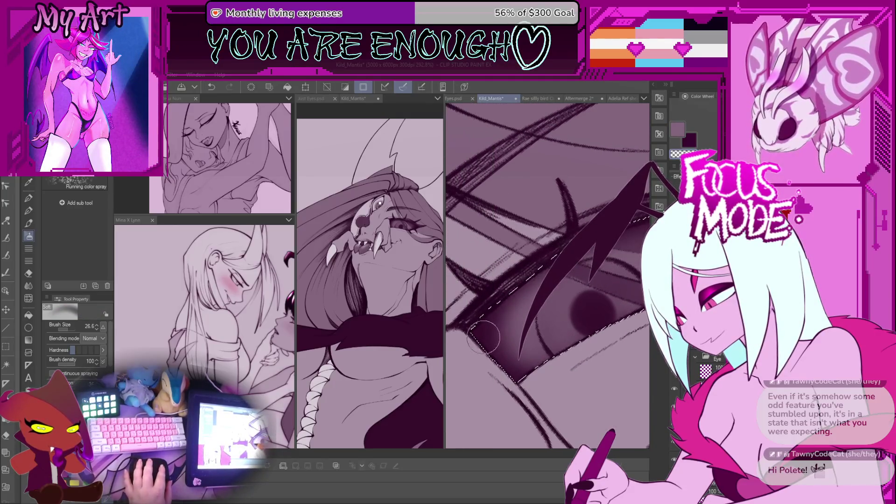
left_click_drag(486, 321, 447, 332)
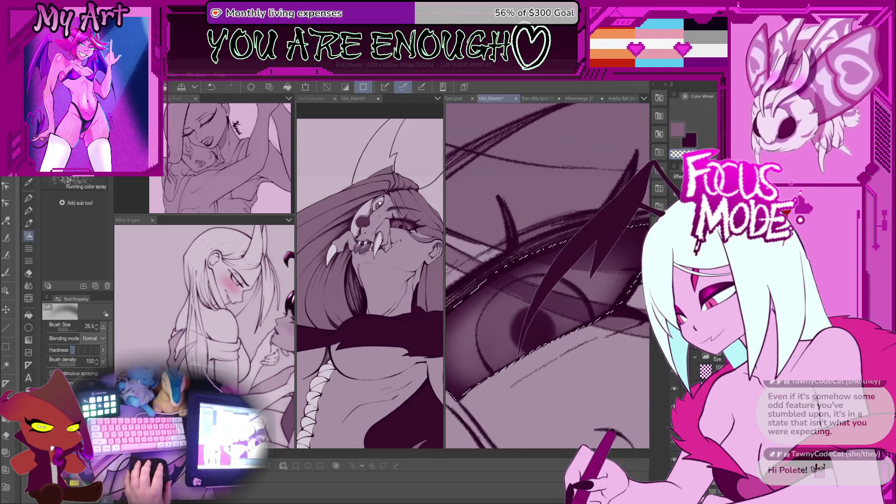
key("alt+Delete")
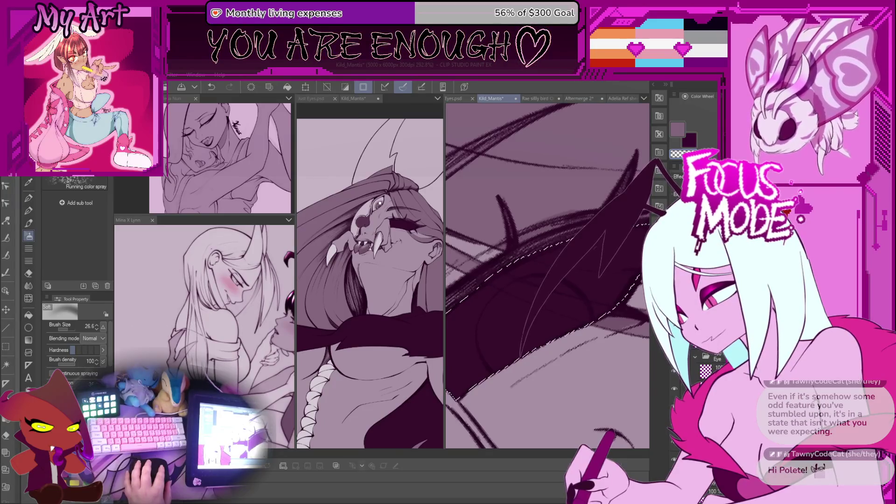
- Switch from the airbrush to a hard pen and shrink its size
scroll(547, 275, "down", 4)
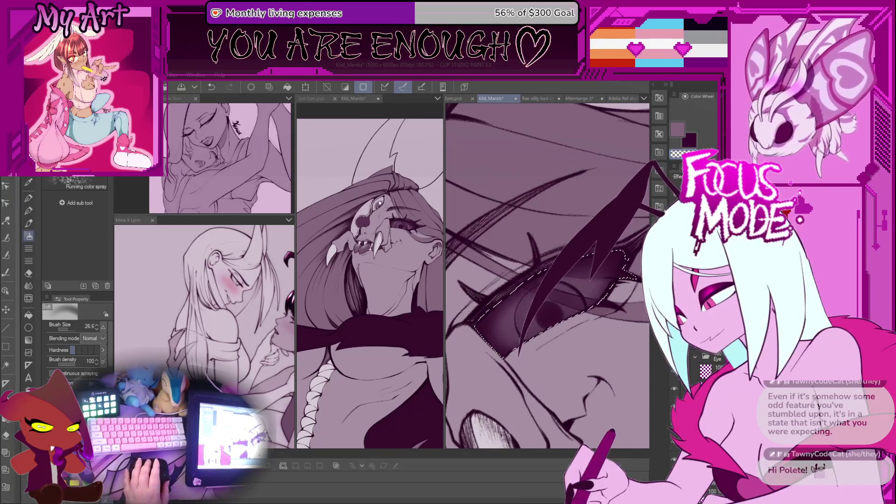
scroll(547, 275, "up", 1)
key("^")
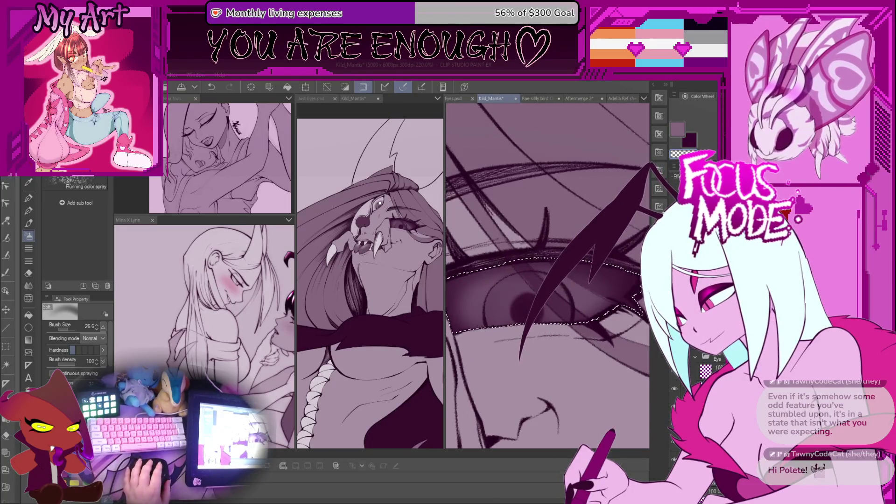
scroll(529, 369, "down", 2)
scroll(529, 369, "up", 2)
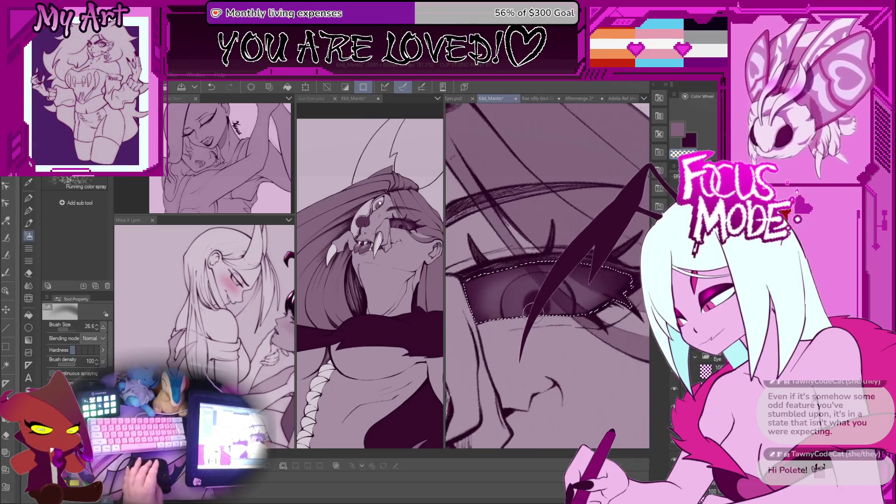
key("b")
key("minus")
scroll(533, 295, "up", 2)
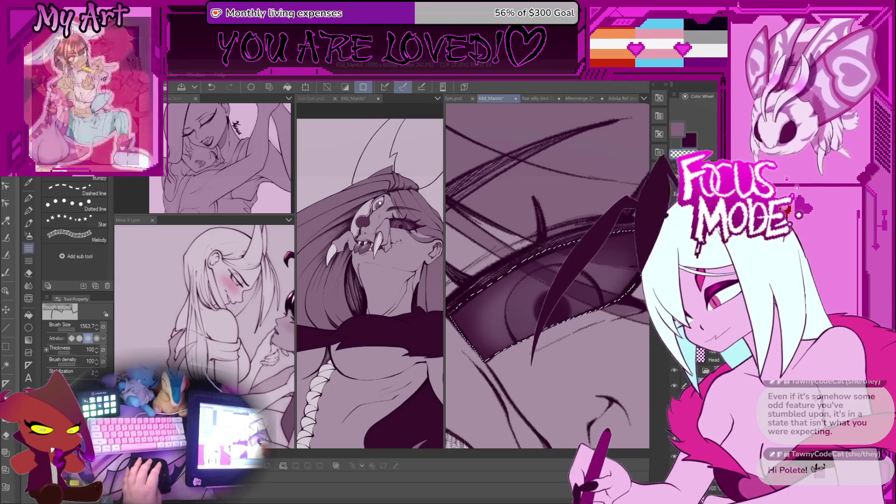
left_click(29, 260)
key("p")
scroll(523, 331, "up", 3)
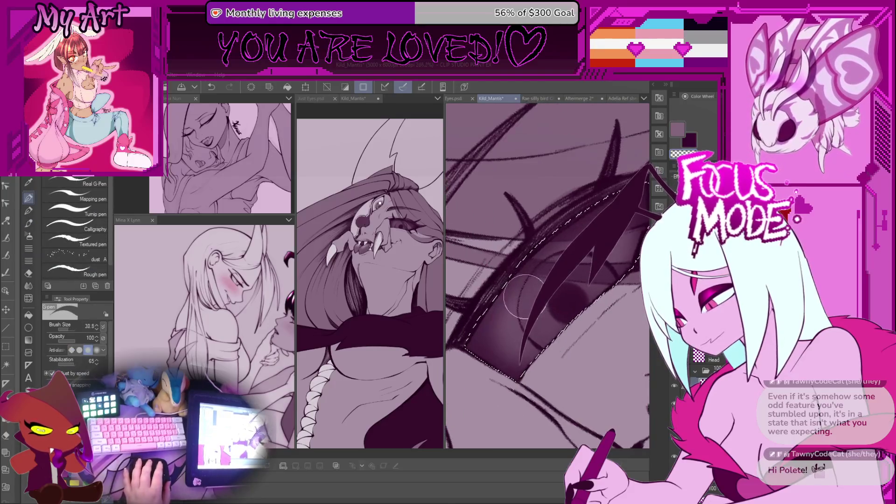
key("bracketleft")
key("bracketleft")
key("bracketleft")
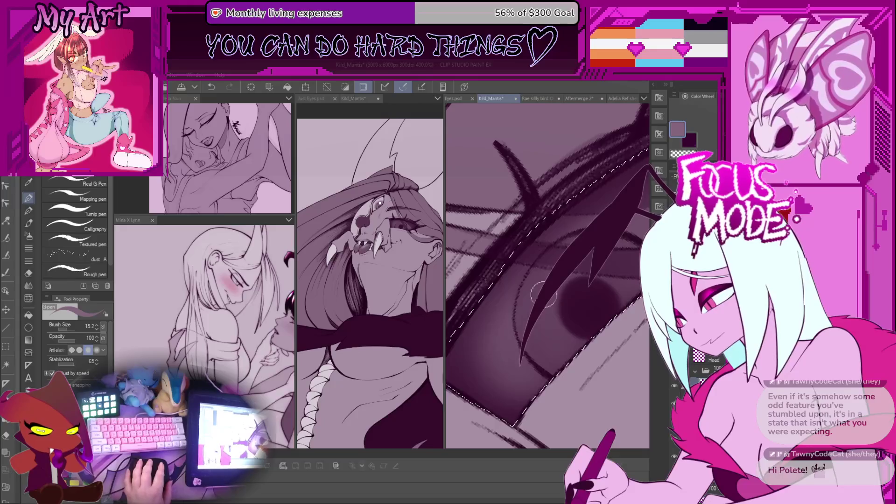
- Pick white and paint a highlight in the eye, undoing the stray squiggly strokes
left_click(472, 401, "alt")
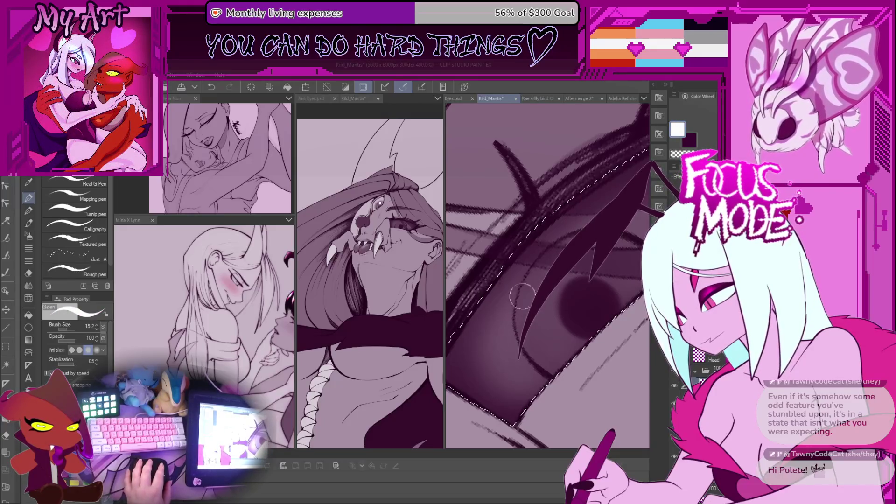
mouse_move(531, 320)
left_mouse_down()
mouse_move(531, 308)
mouse_move(509, 333)
mouse_move(537, 325)
left_mouse_up()
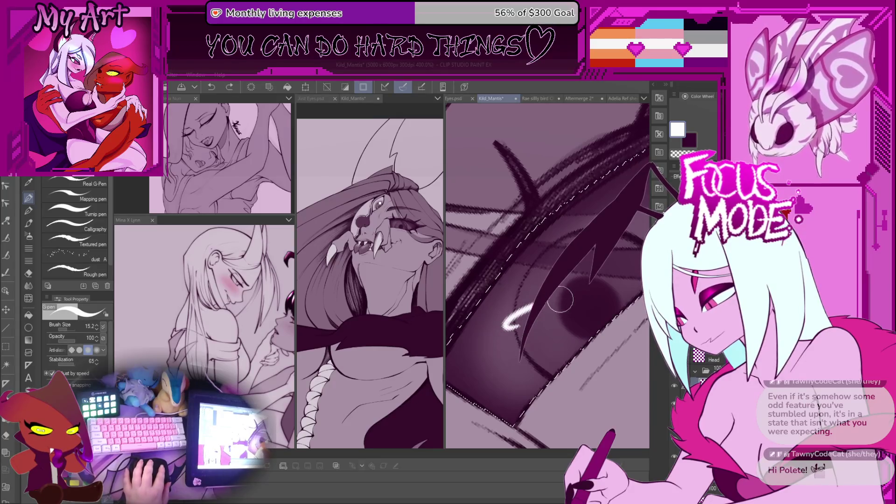
mouse_move(514, 327)
left_mouse_down()
mouse_move(539, 321)
mouse_move(525, 327)
mouse_move(529, 312)
mouse_move(554, 313)
mouse_move(545, 318)
mouse_move(551, 330)
mouse_move(523, 331)
left_mouse_up()
key("ctrl+z")
key("ctrl+z")
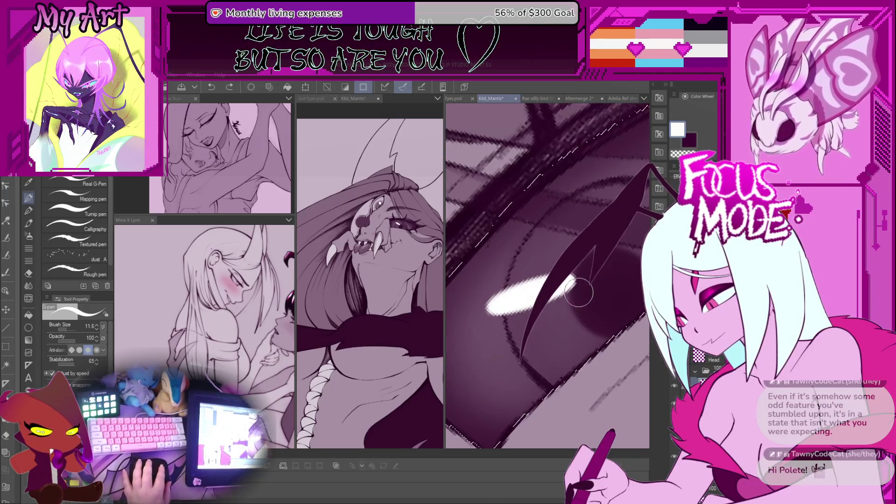
left_click_drag(599, 328, 586, 317)
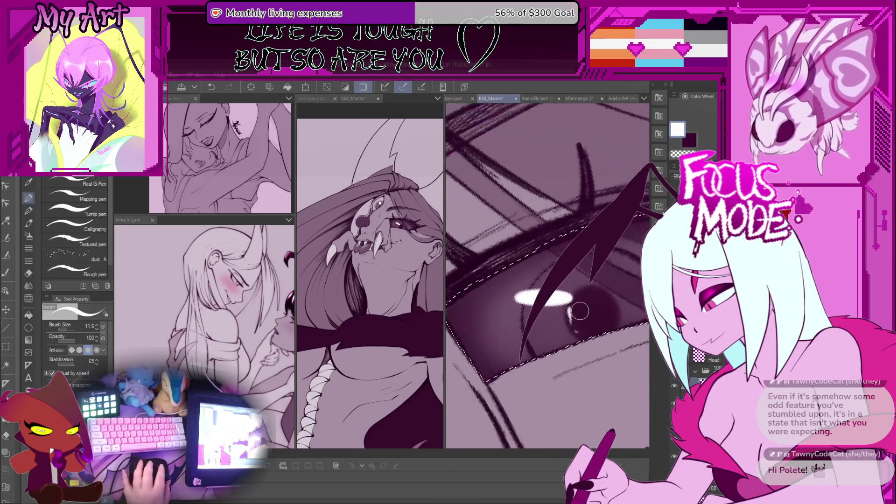
key("ctrl+z")
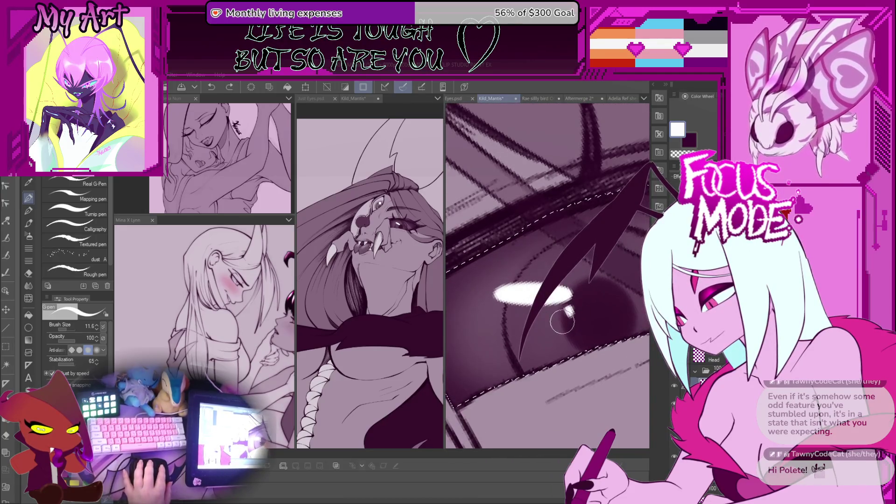
key("ctrl+z")
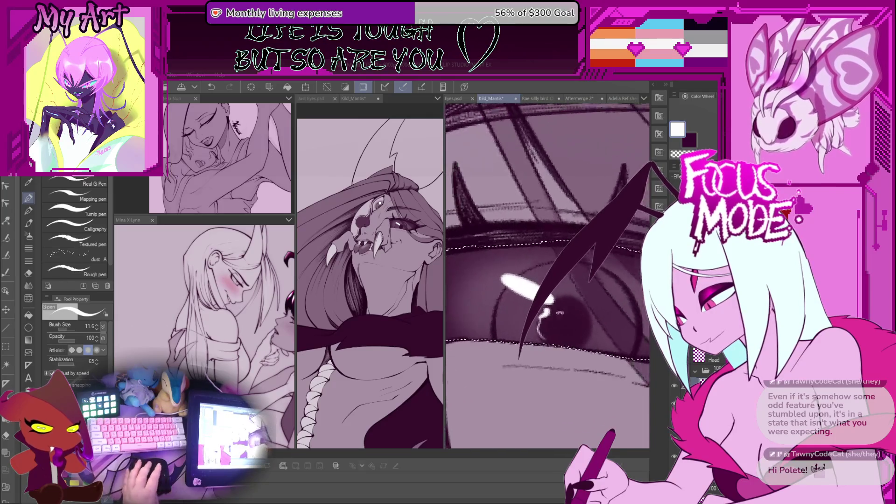
- Rotate the view around the eye and set an all-purpose brush to size 14.1
mouse_move(560, 327)
left_mouse_down()
mouse_move(548, 317)
mouse_move(554, 298)
left_mouse_up()
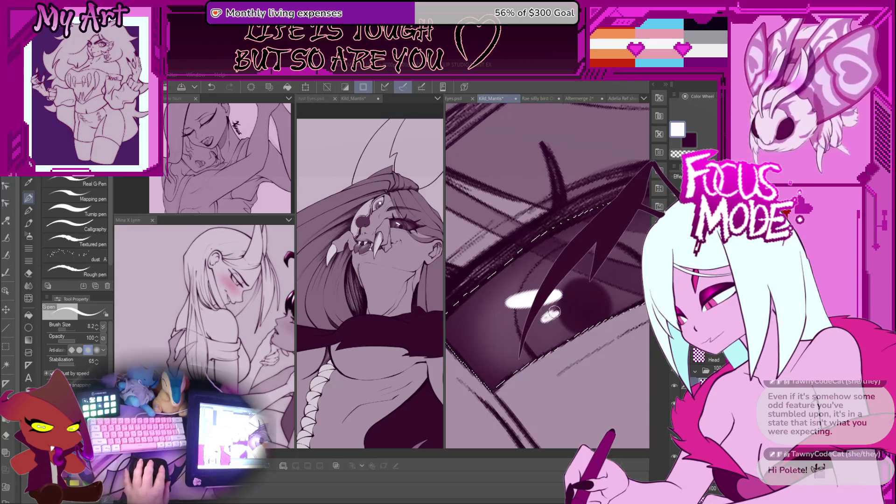
left_click_drag(549, 315, 560, 308)
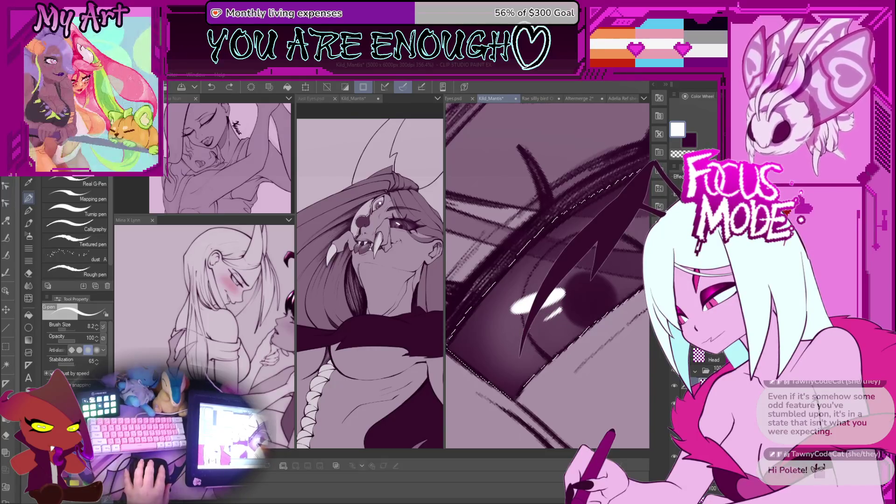
mouse_move(532, 329)
left_mouse_down()
mouse_move(545, 324)
mouse_move(514, 330)
mouse_move(544, 320)
left_mouse_up()
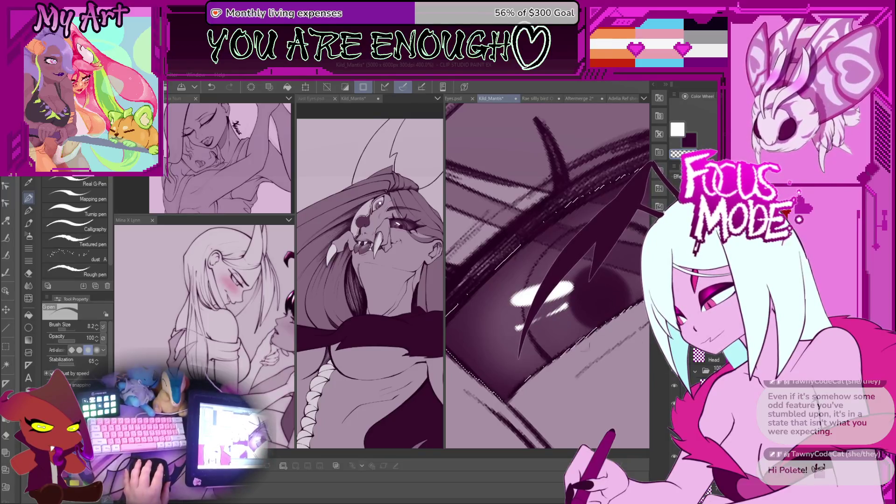
key("b")
left_click_drag(562, 293, 497, 305)
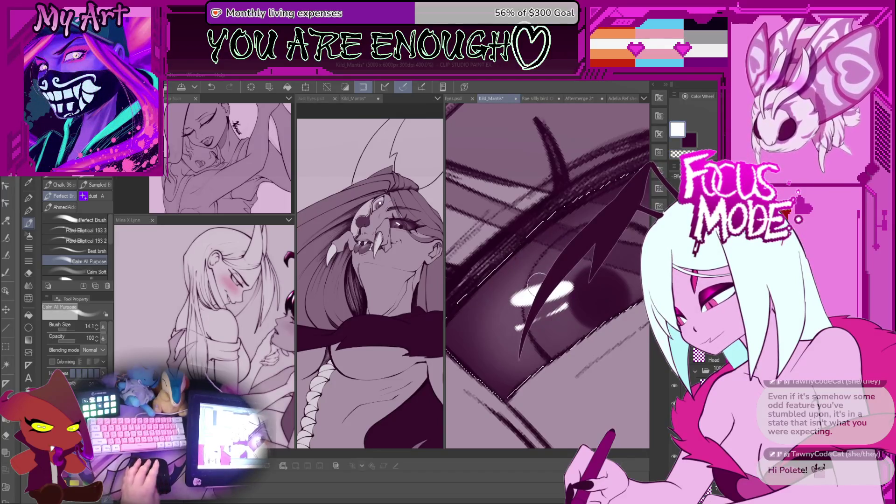
- Select the soft airbrush at a smaller size and level the view on the eye
key("b")
left_click_drag(531, 283, 521, 285)
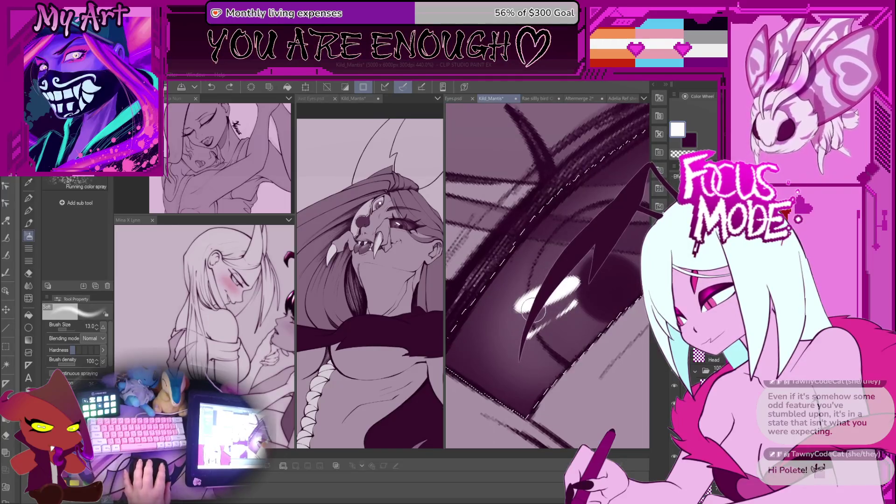
left_click_drag(540, 317, 553, 319)
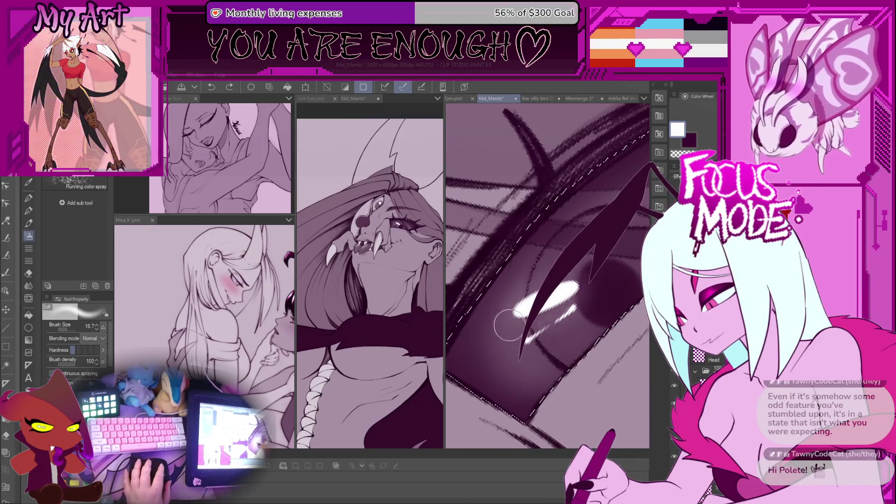
scroll(518, 322, "down", 3)
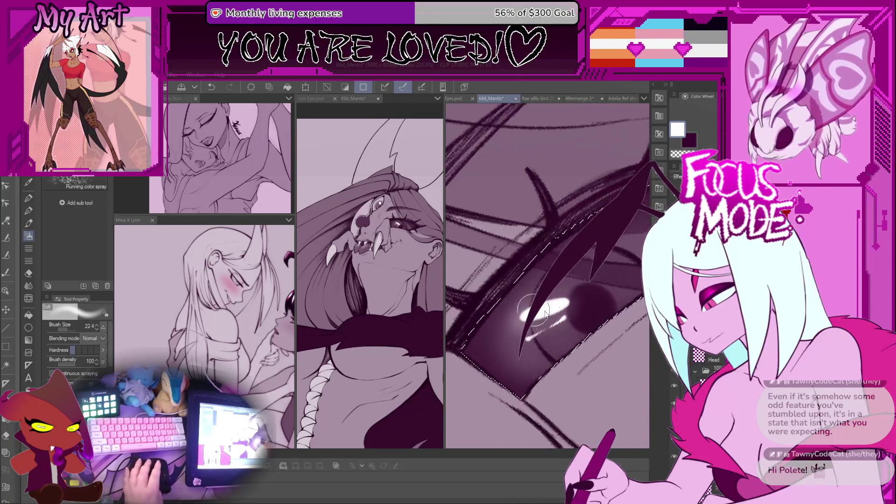
left_click_drag(534, 310, 537, 341)
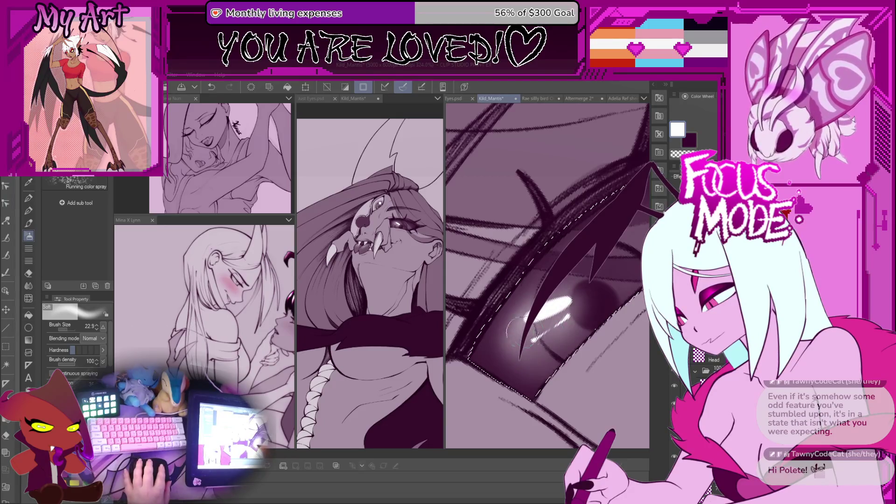
left_click_drag(547, 343, 510, 317)
scroll(518, 324, "up", 4)
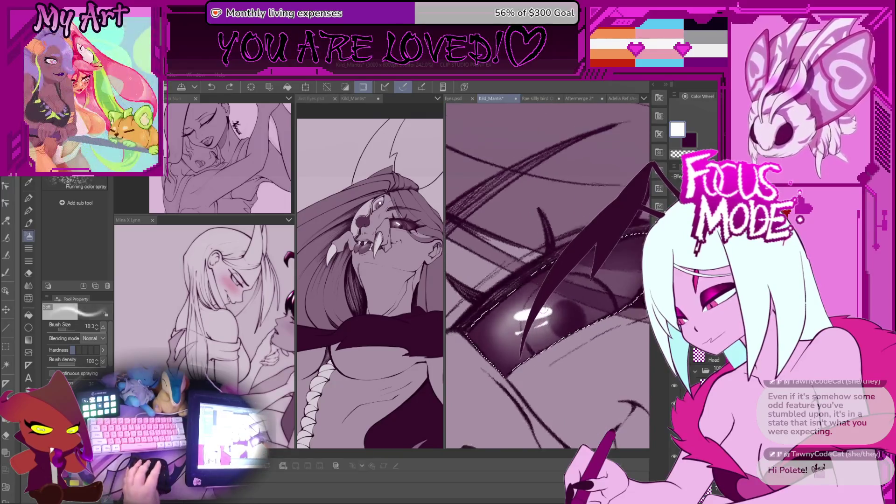
- Airbrush a soft pink glow around the white highlight, redoing strokes, then shrink the brush
left_click_drag(536, 331, 543, 317)
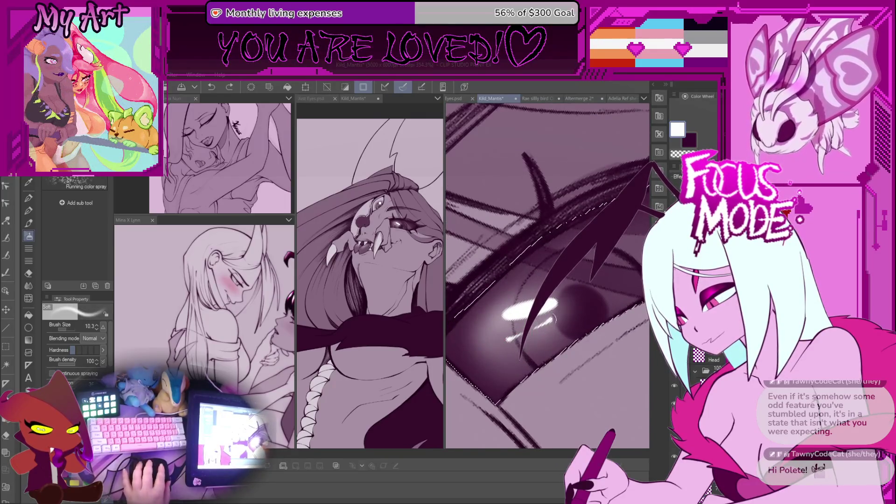
scroll(549, 322, "down", 3)
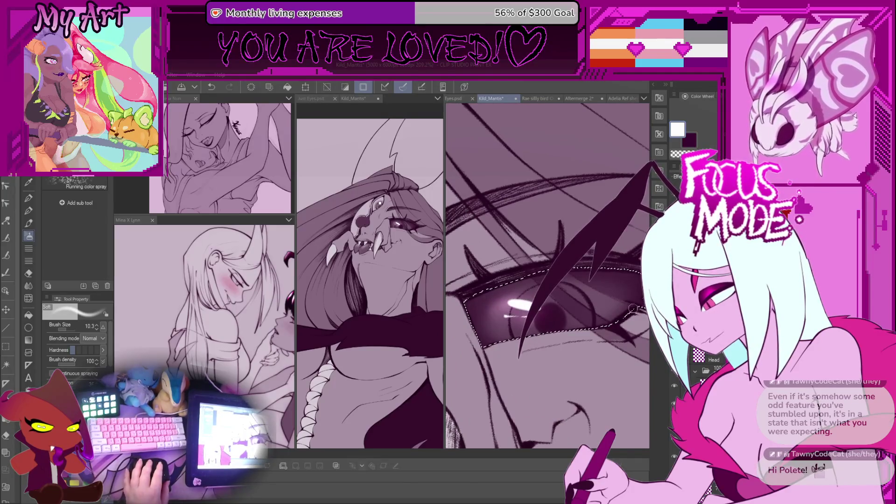
scroll(537, 282, "up", 3)
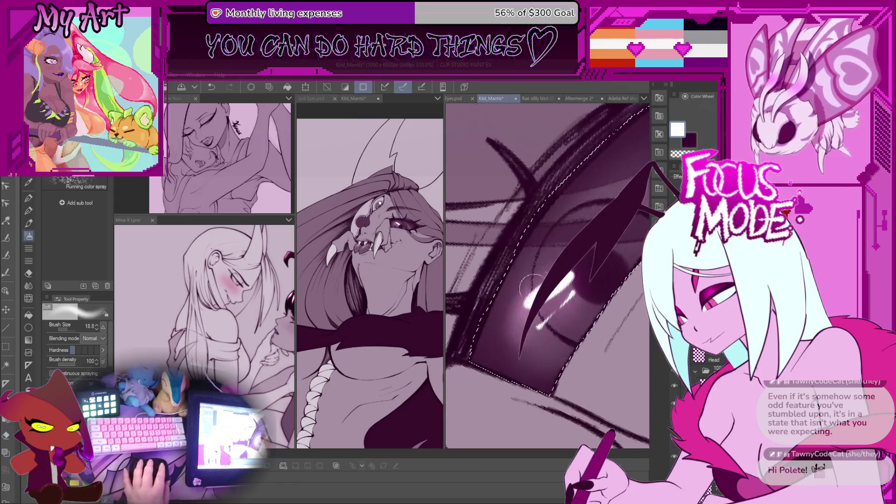
key("ctrl+z")
scroll(539, 299, "up", 1)
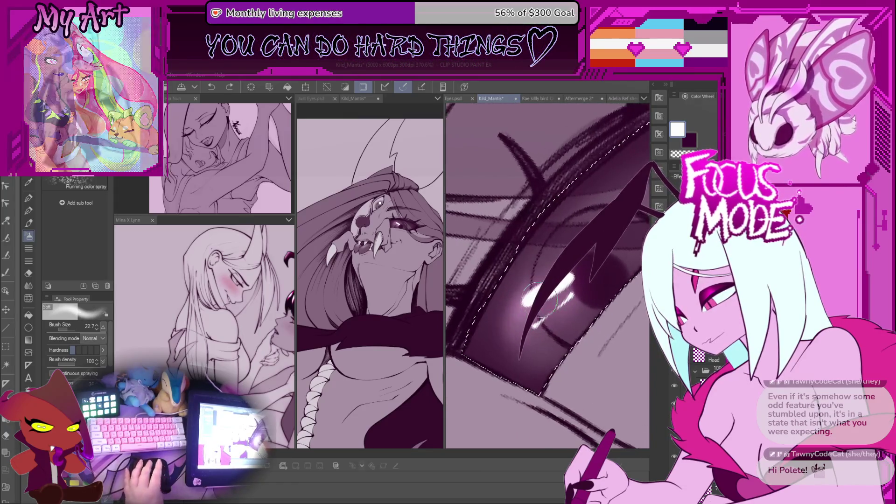
mouse_move(523, 327)
left_mouse_down()
mouse_move(560, 289)
mouse_move(513, 323)
mouse_move(537, 280)
mouse_move(558, 318)
left_mouse_up()
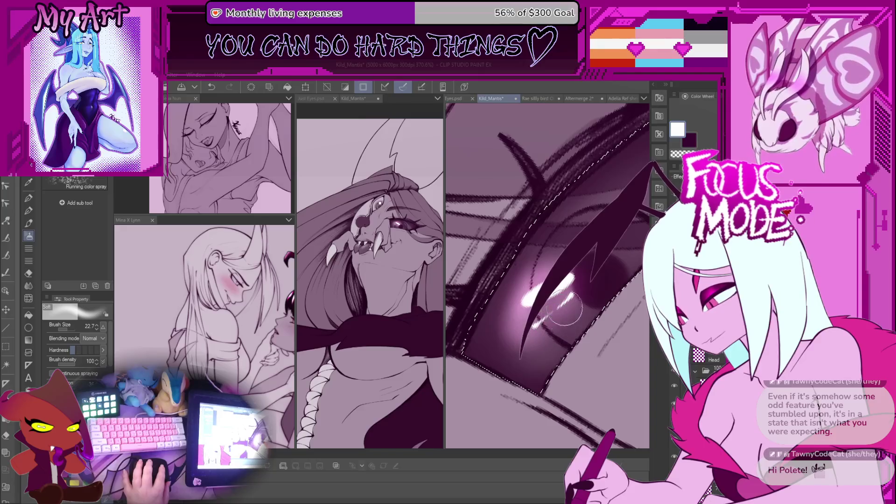
key("asciicircum")
key("ctrl+z")
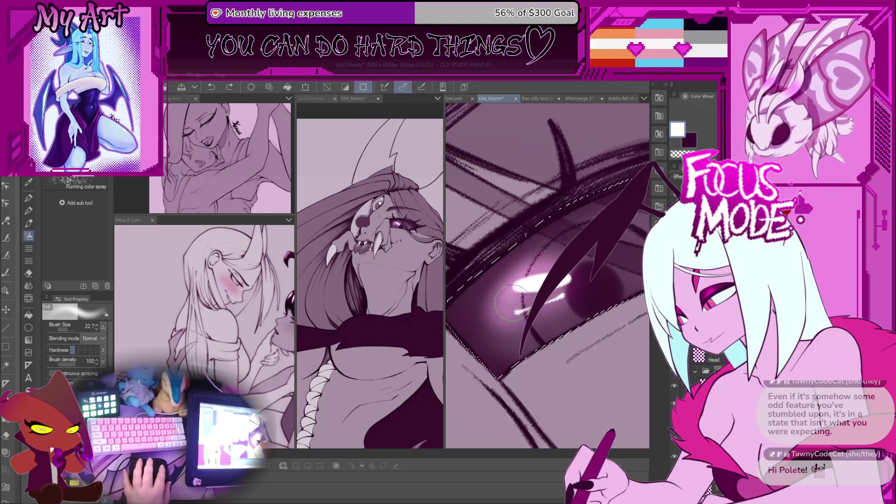
mouse_move(514, 328)
left_mouse_down()
mouse_move(537, 287)
mouse_move(565, 294)
mouse_move(532, 322)
mouse_move(509, 308)
left_mouse_up()
key("bracketleft")
key("minus")
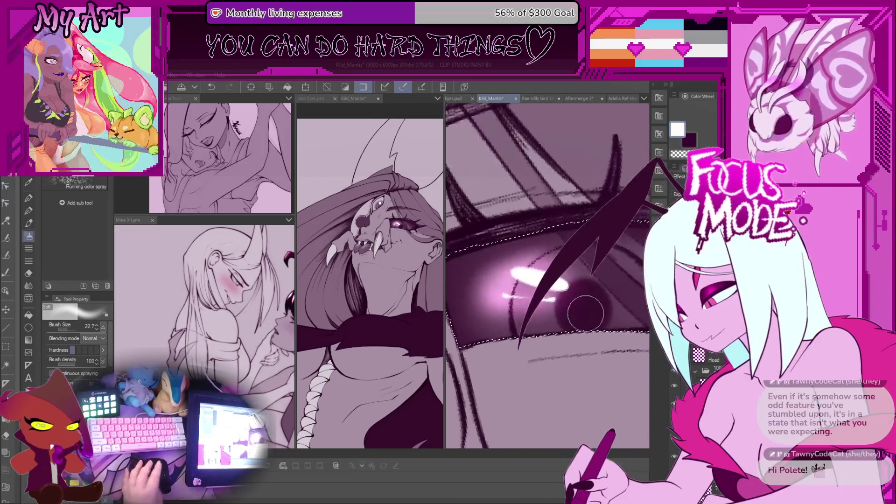
scroll(570, 304, "up", 2)
- Undo the last glow stroke, angle the canvas and spray bright pink around the highlight
key("bracketleft")
key("asciicircum")
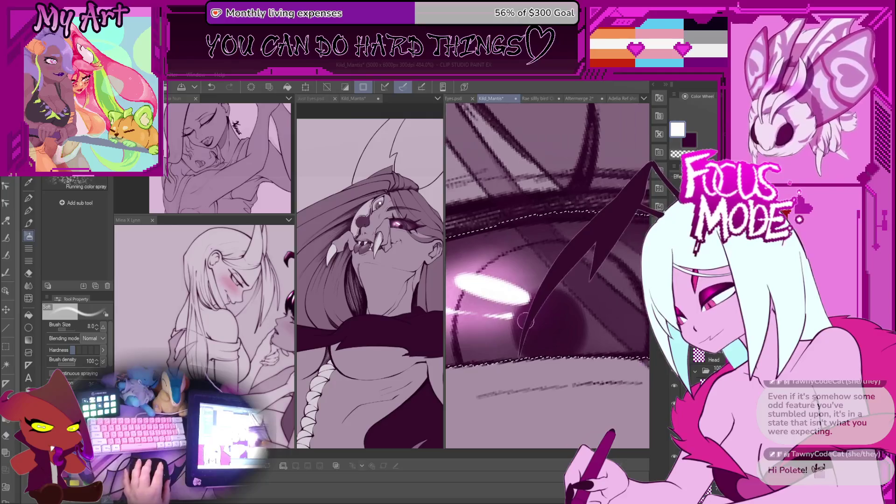
key("ctrl+z")
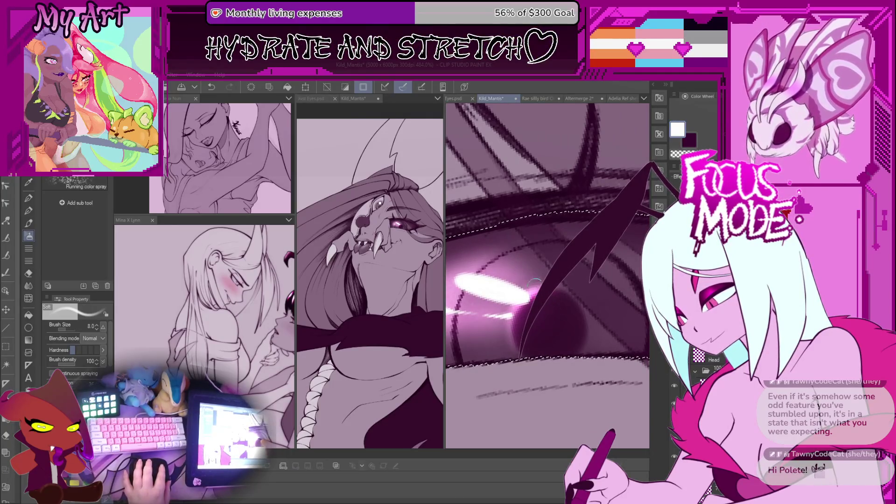
key("^")
key("^")
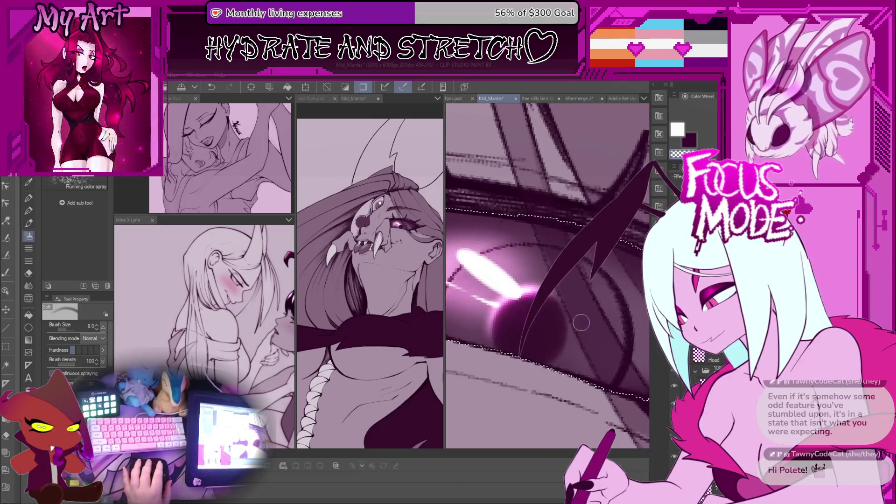
key("minus")
key("minus")
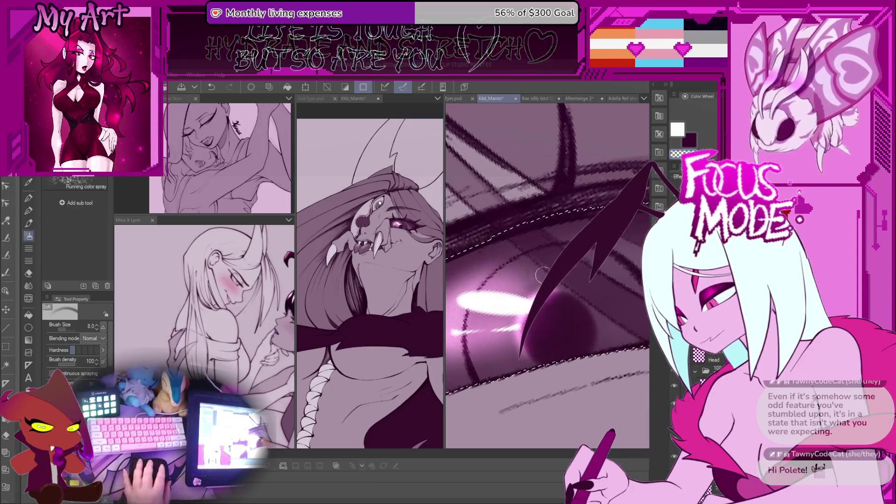
key("^")
key("^")
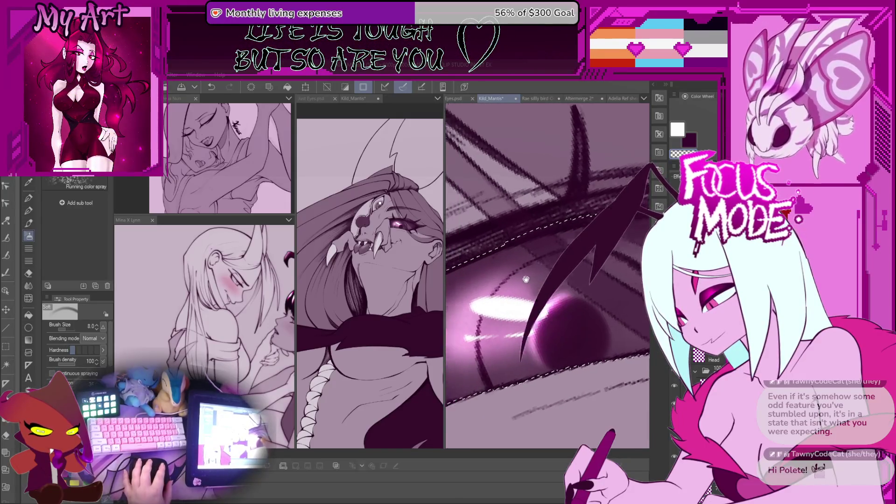
key("minus")
key("minus")
key("bracketright")
mouse_move(577, 220)
left_mouse_down()
mouse_move(541, 294)
mouse_move(508, 327)
mouse_move(548, 287)
left_mouse_up()
- Rotate and zoom around the glow and reduce the airbrush to a finer size
key("^")
key("^")
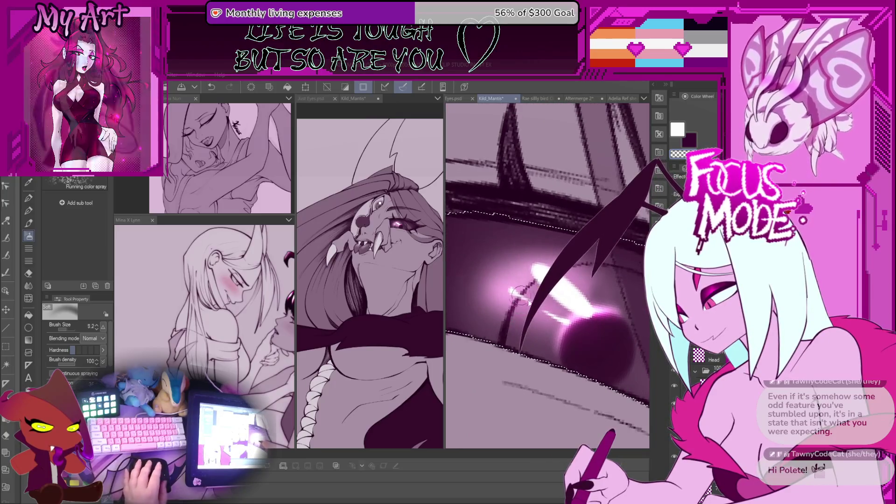
key("bracketleft")
key("bracketleft")
key("ctrl+plus")
key("bracketleft")
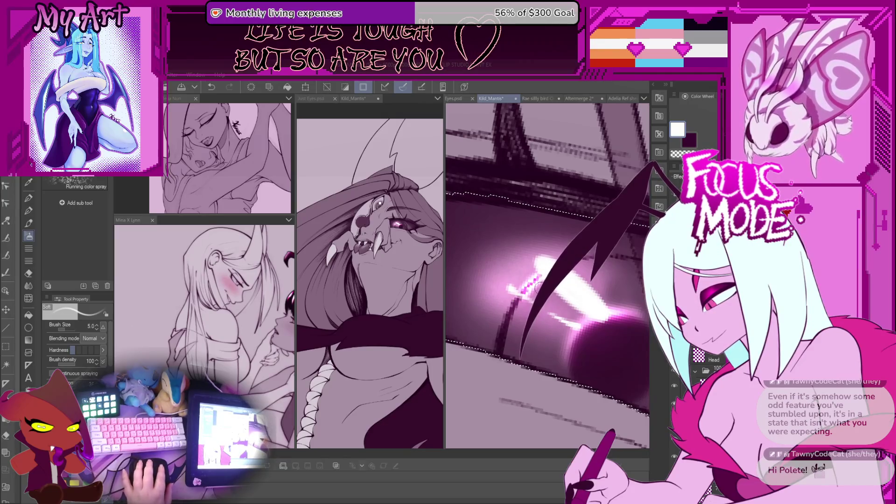
key("minus")
key("minus")
key("ctrl+minus")
key("bracketright")
key("ctrl+plus")
key("bracketleft")
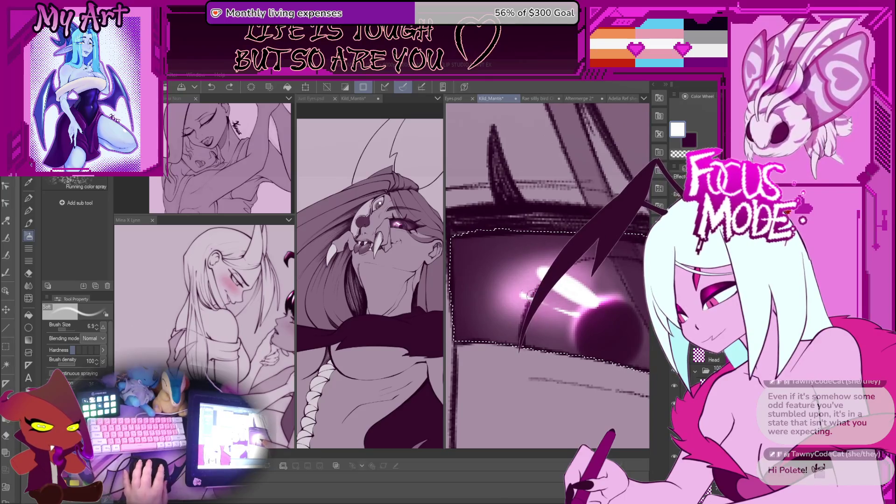
key("bracketleft")
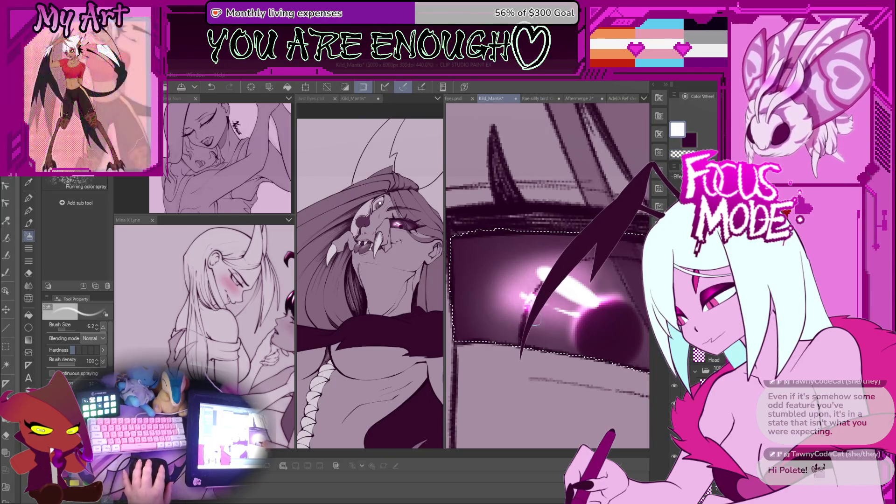
- Undo the two latest glow strokes and set the airbrush size to 14.3
scroll(522, 309, "down", 3)
scroll(556, 310, "up", 3)
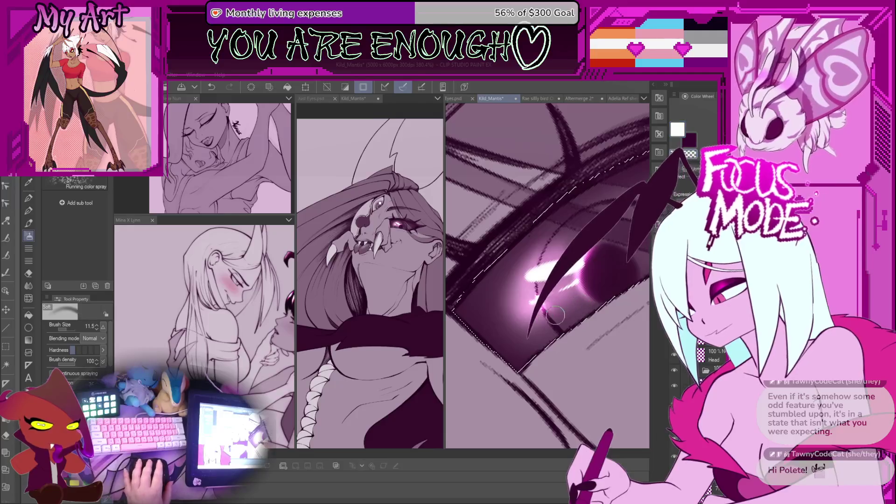
key("ctrl+z")
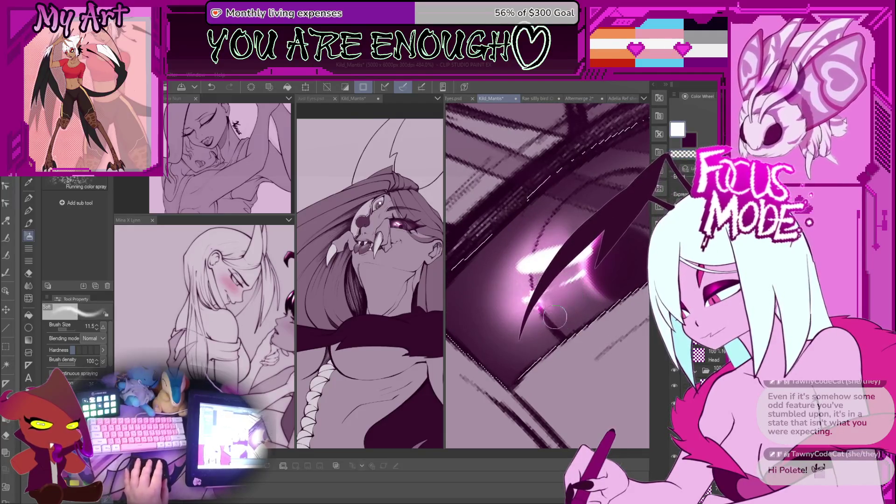
scroll(557, 307, "down", 2)
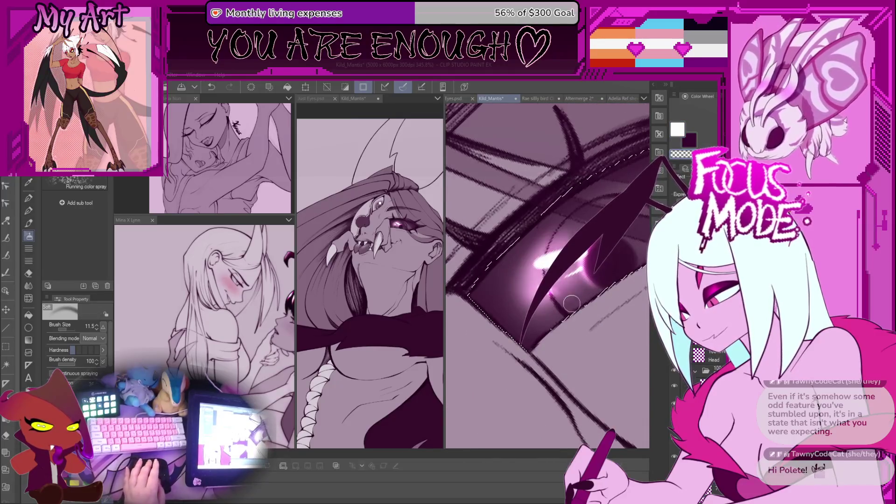
scroll(577, 304, "up", 2)
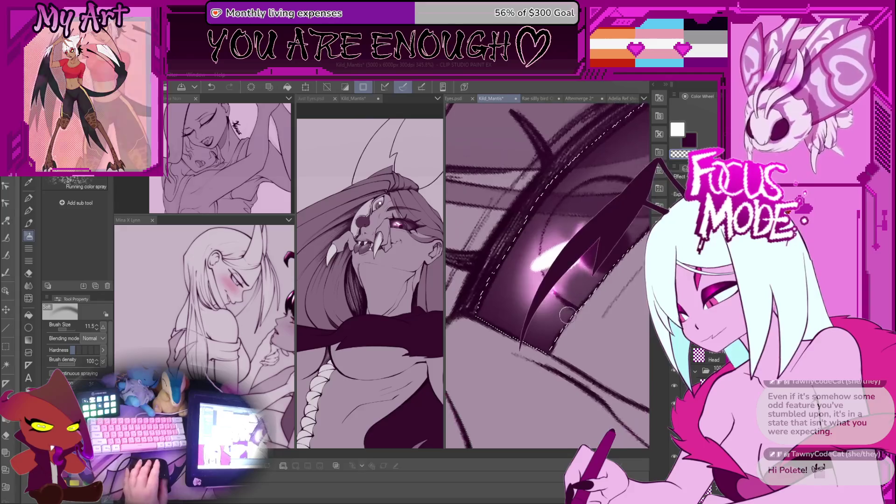
left_click_drag(583, 305, 567, 304)
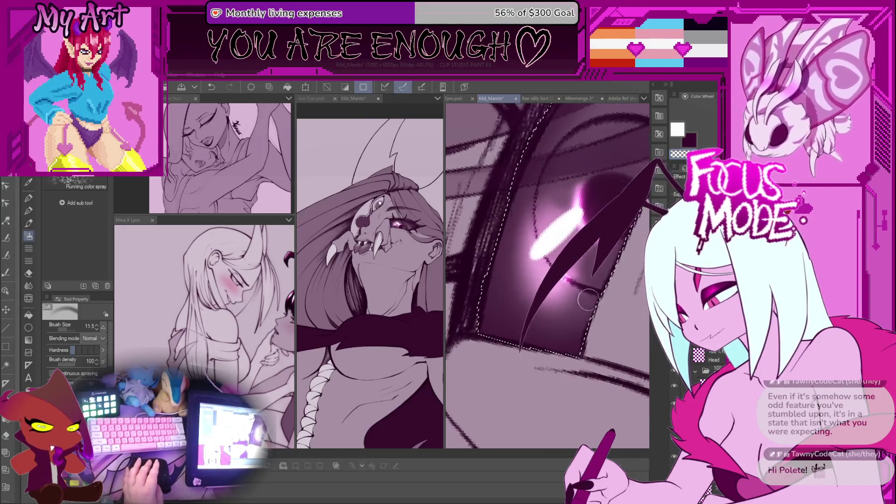
scroll(578, 331, "down", 2)
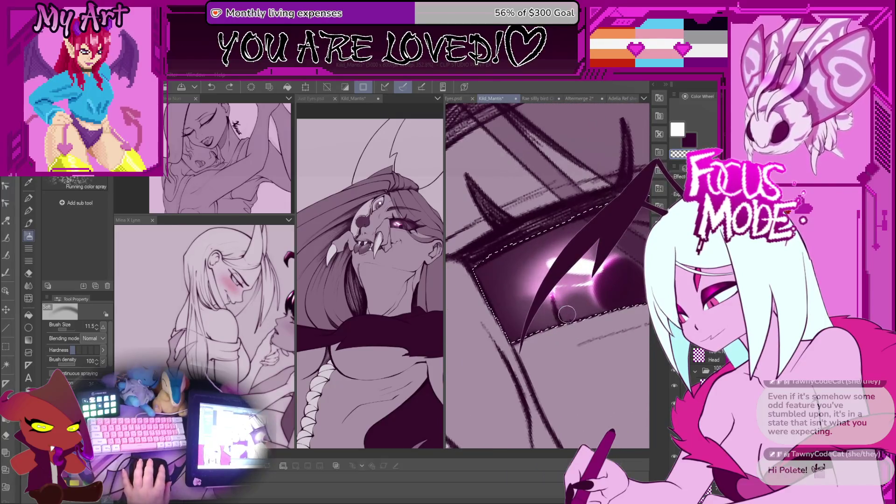
key("ctrl+z")
scroll(556, 308, "up", 1)
left_click_drag(544, 304, 525, 306)
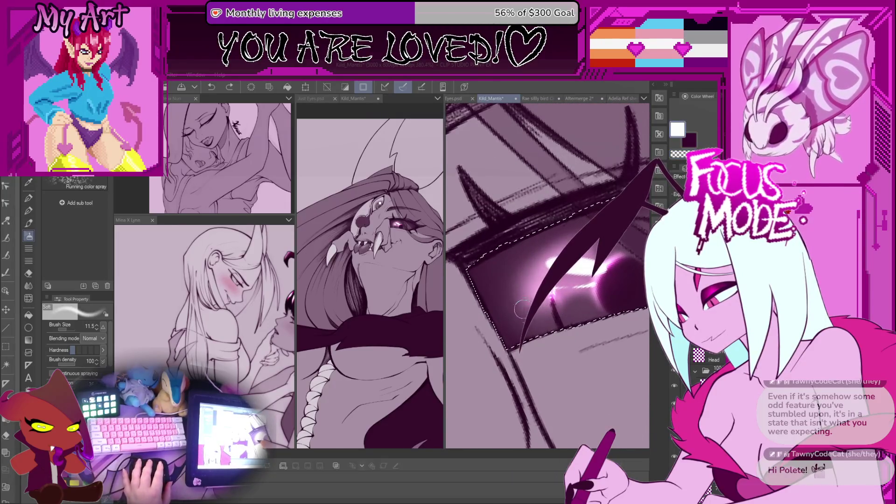
scroll(597, 289, "down", 6)
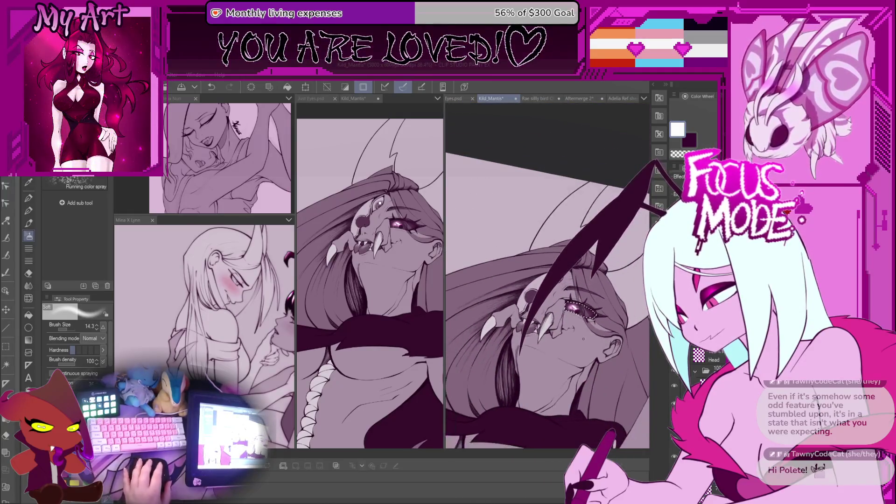
- Drop the pink eye-glow layer's opacity to 61% so a subtler glow surrounds the highlight
scroll(581, 301, "up", 3)
scroll(585, 327, "up", 4)
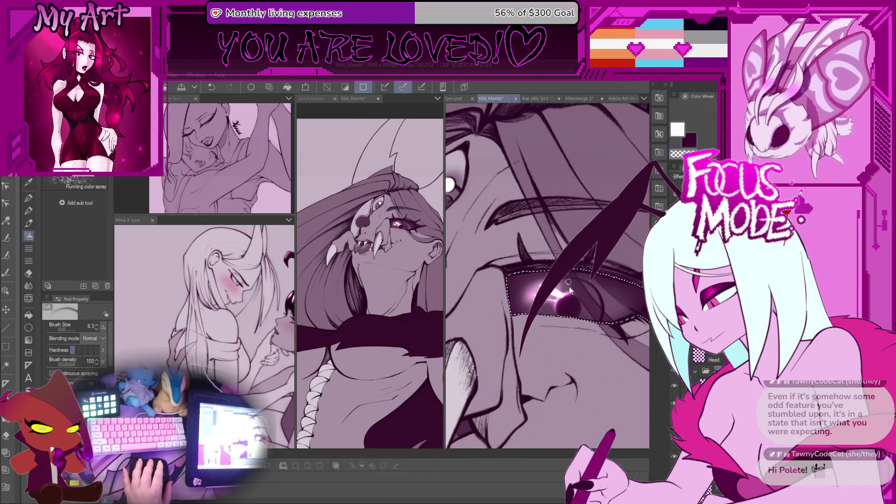
scroll(568, 281, "up", 2)
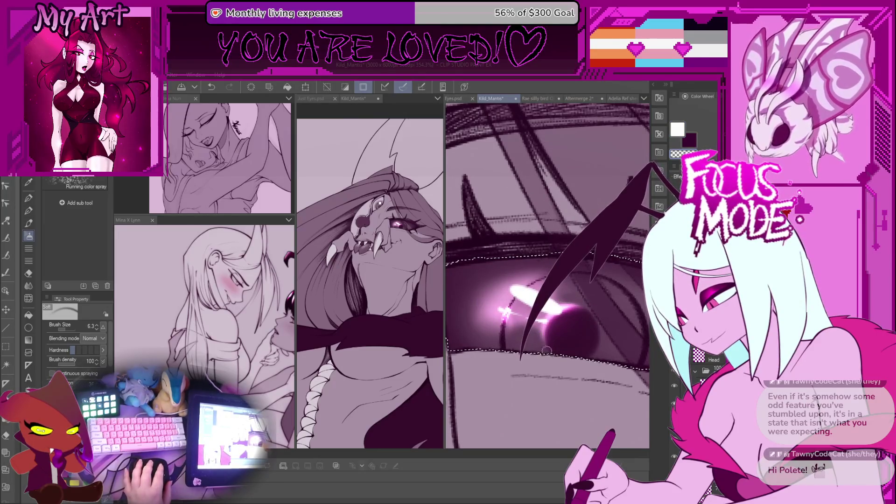
scroll(554, 349, "down", 2)
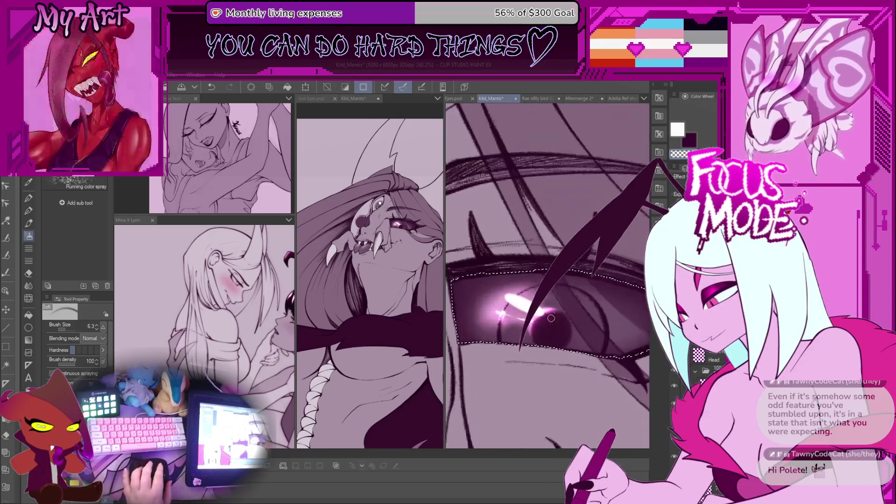
left_click_drag(548, 326, 541, 346)
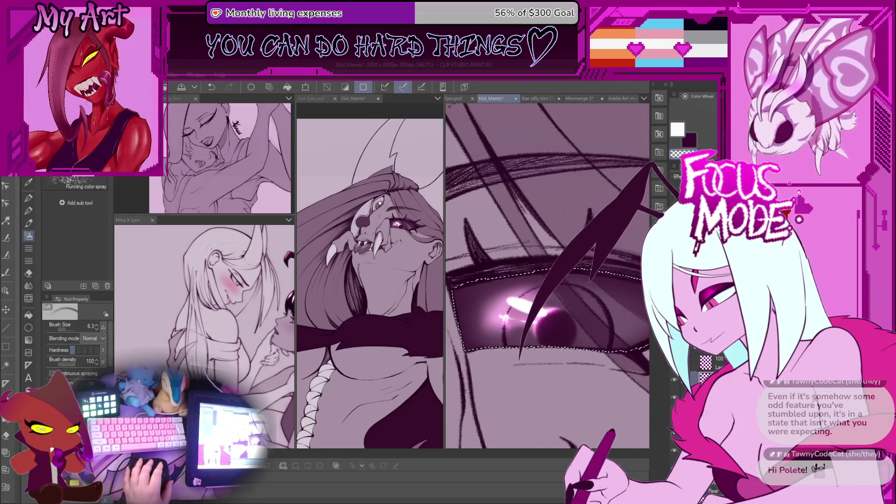
left_click_drag(714, 348, 701, 347)
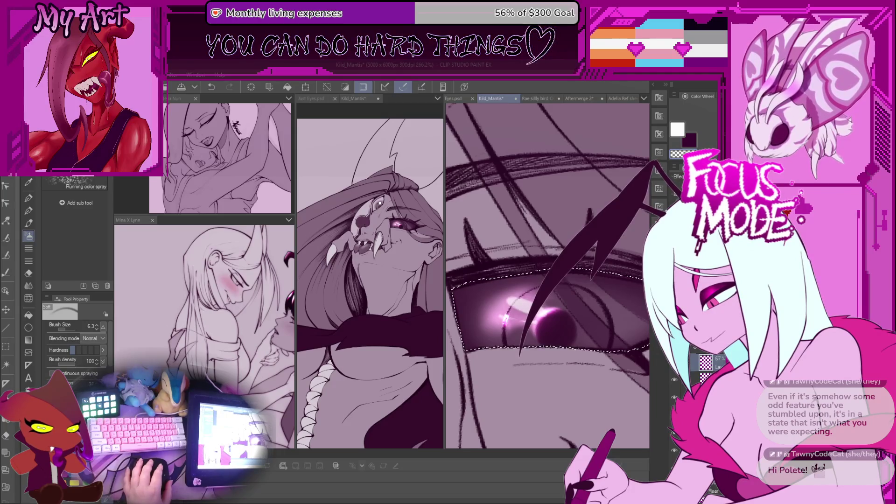
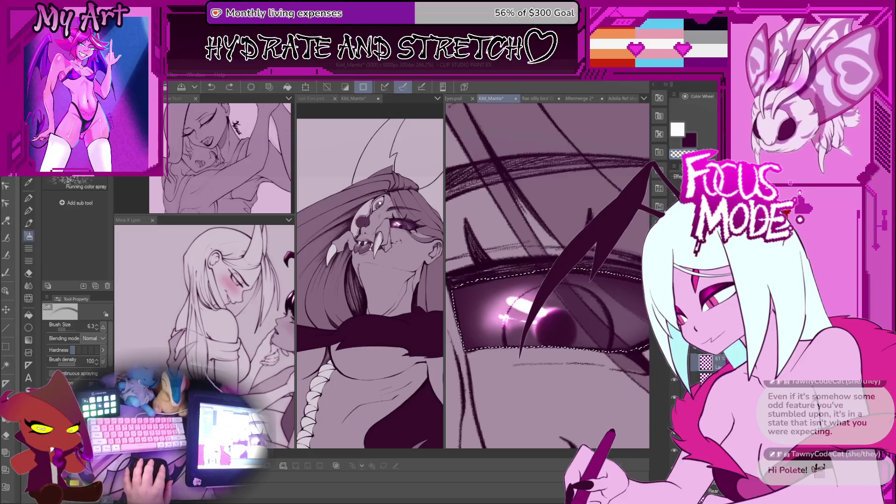
- Clear the selection around the glowing eye and swap the drawing colour to white
scroll(635, 338, "down", 3)
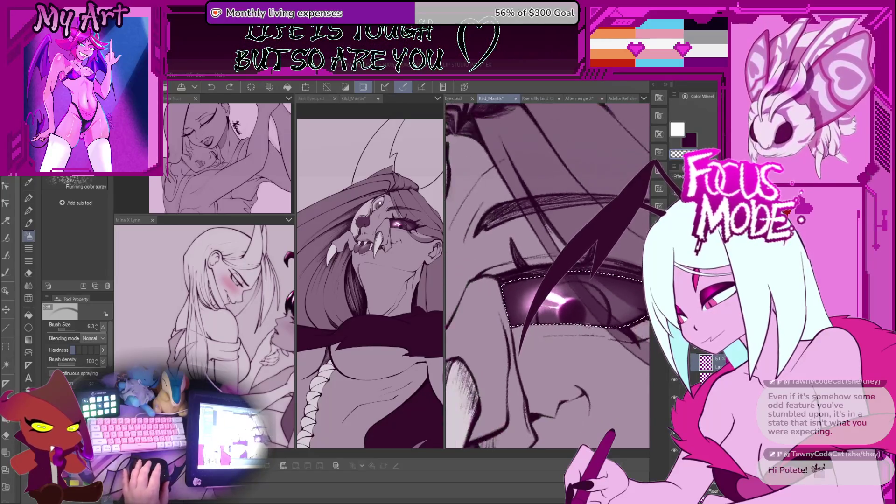
scroll(580, 287, "down", 5)
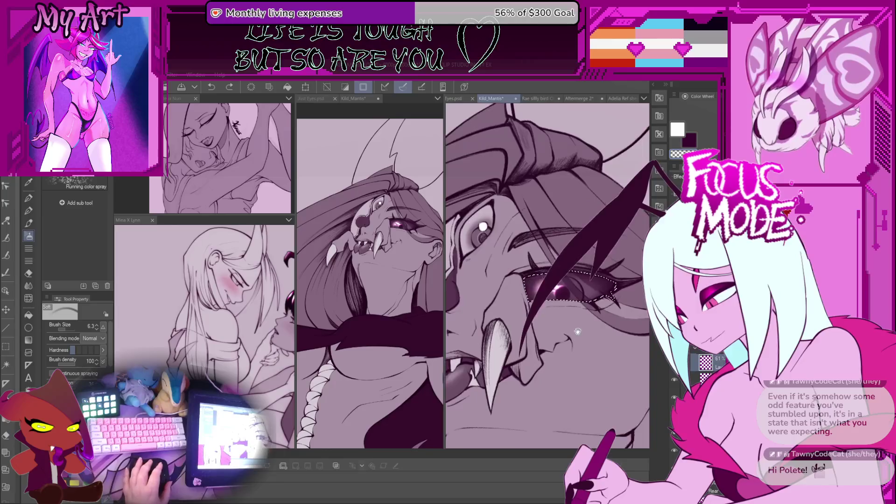
scroll(595, 347, "down", 5)
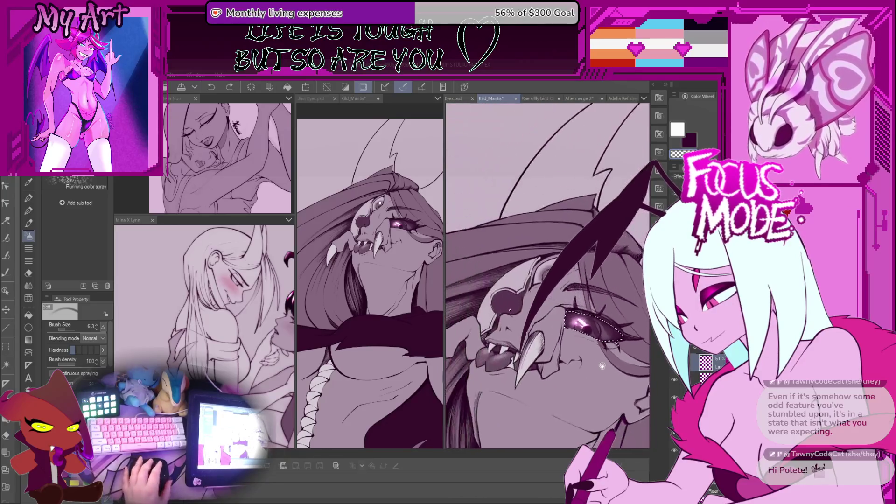
scroll(611, 381, "up", 3)
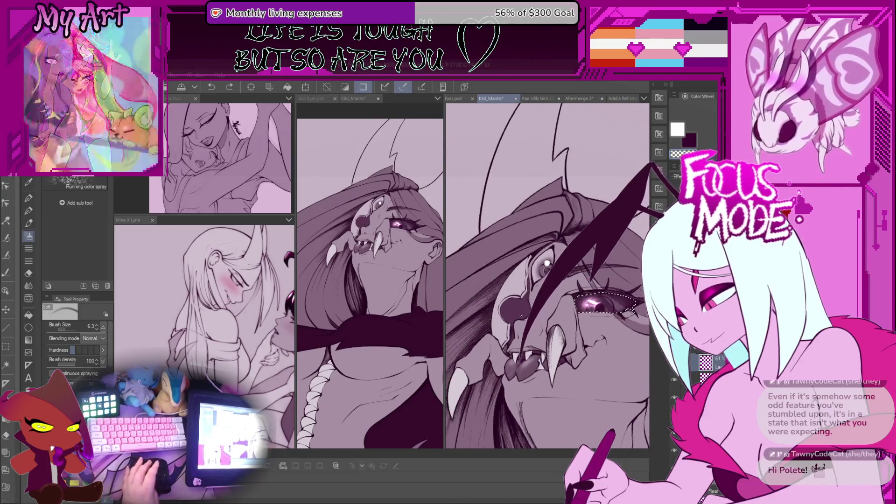
scroll(511, 324, "up", 2)
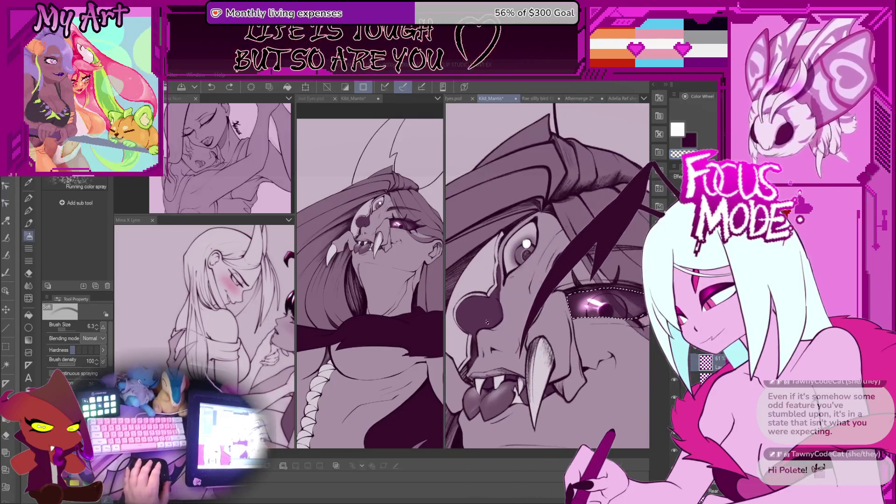
scroll(487, 321, "up", 3)
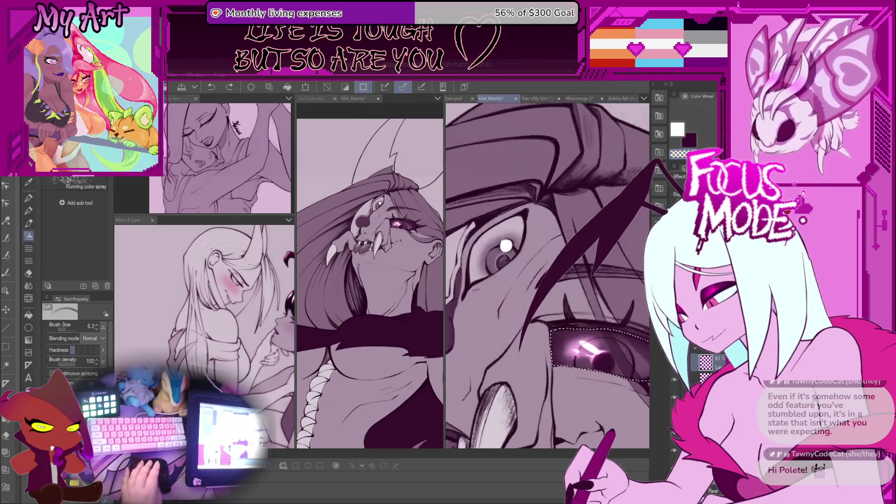
scroll(547, 275, "up", 1)
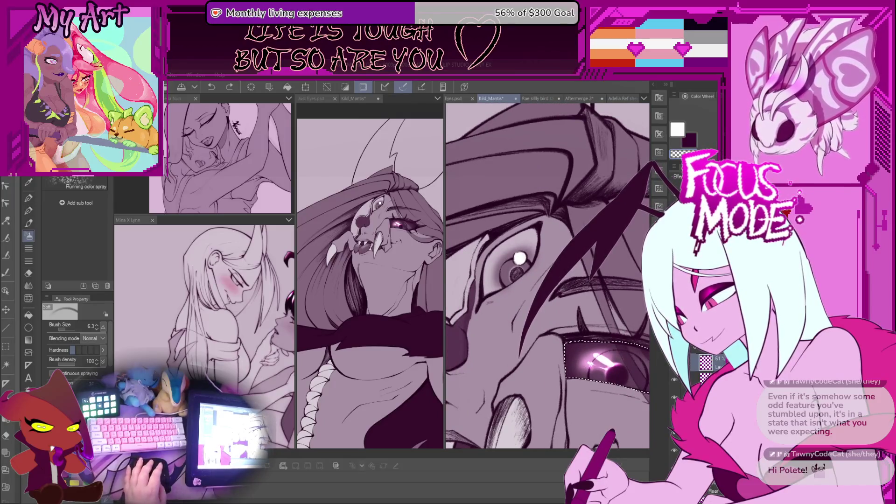
key("ctrl+d")
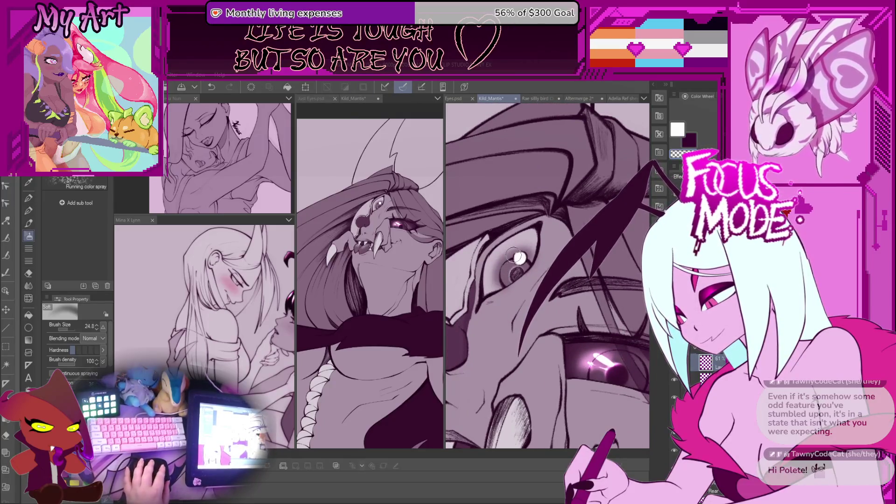
key("x")
- Frame both eyes, sample the dark purple from the drawing, and undo the last stroke
left_click_drag(519, 259, 567, 290)
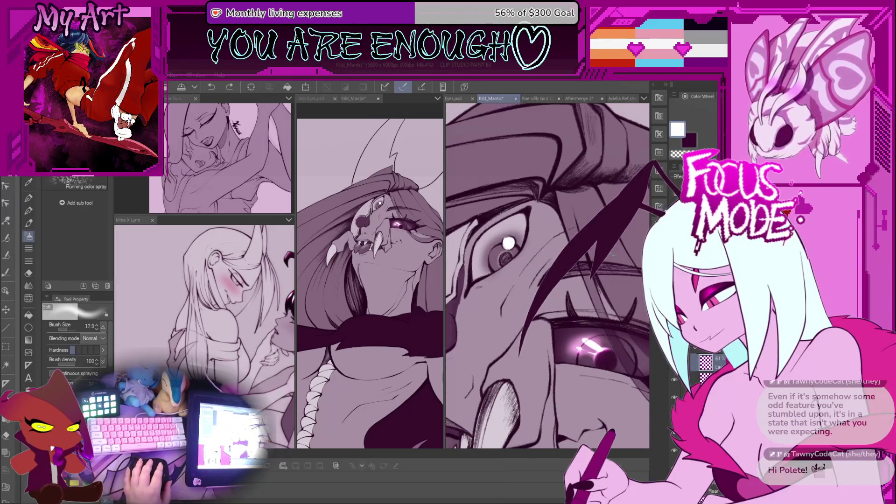
left_click_drag(605, 357, 612, 376)
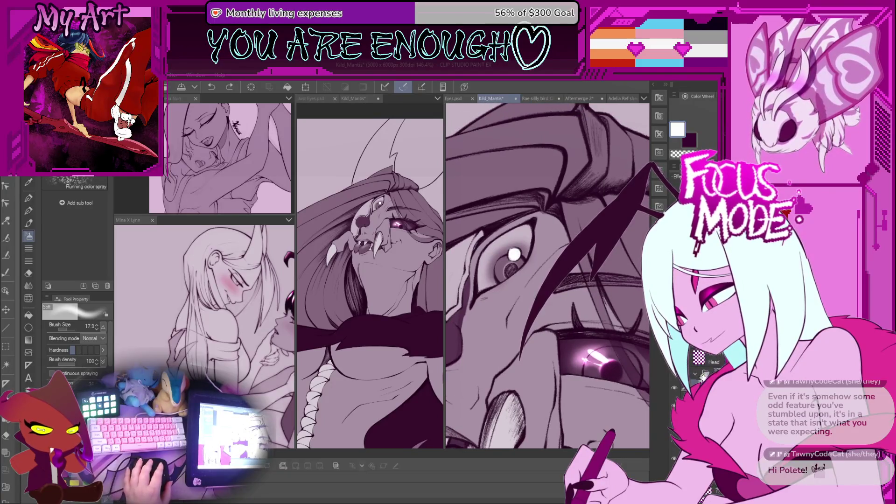
scroll(686, 397, "down", 5)
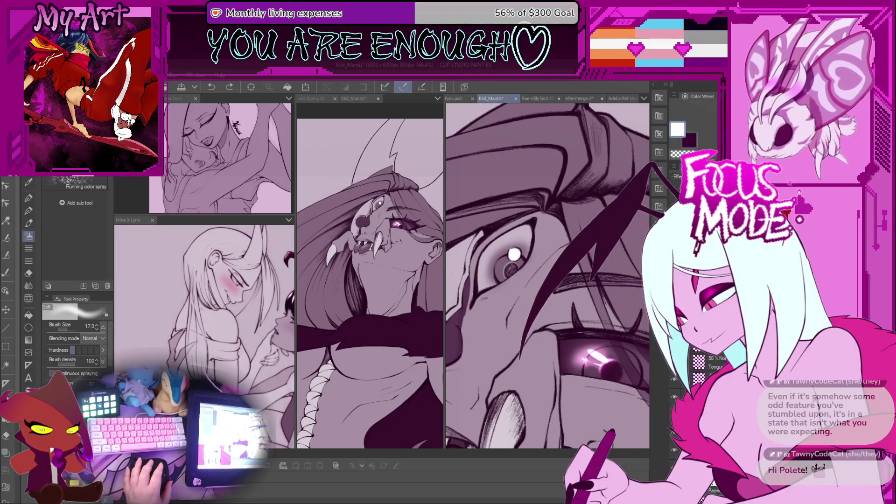
scroll(686, 369, "up", 1)
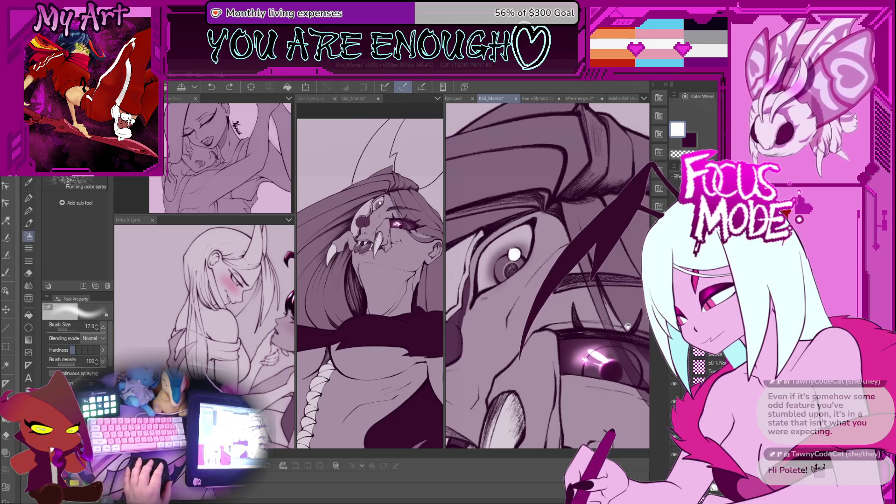
left_click(504, 264, "alt")
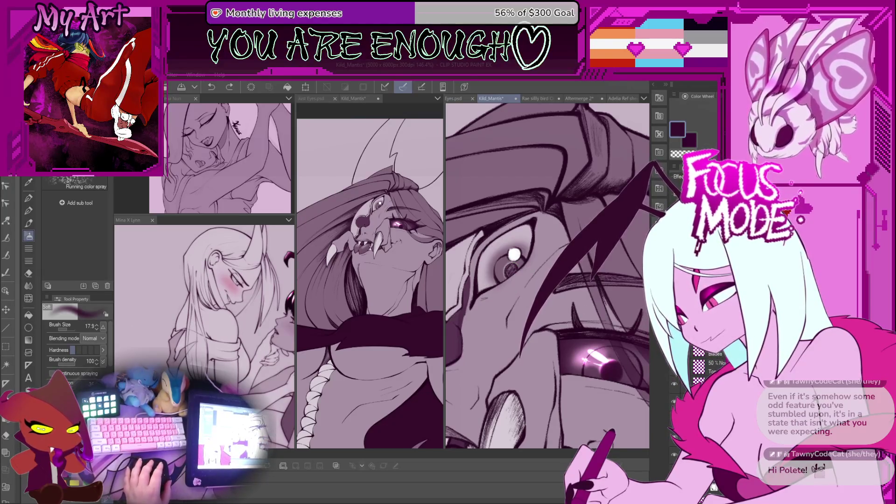
scroll(679, 391, "up", 1)
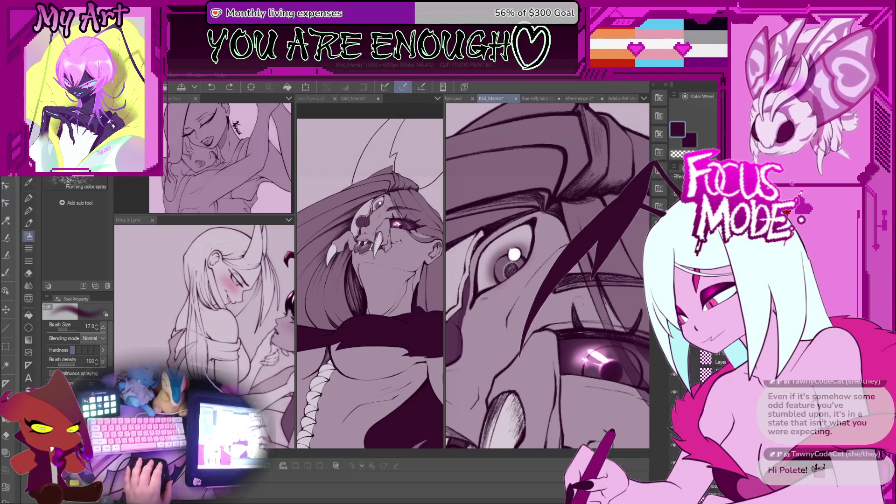
scroll(699, 361, "up", 1)
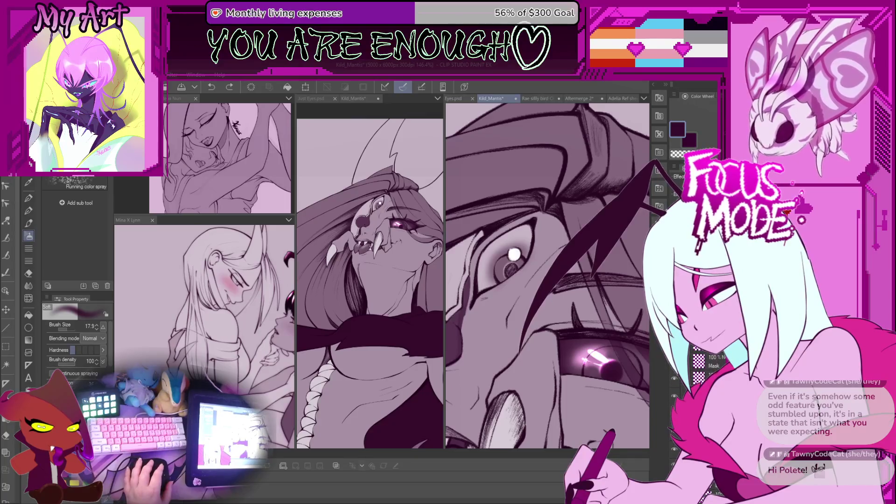
scroll(699, 362, "down", 1)
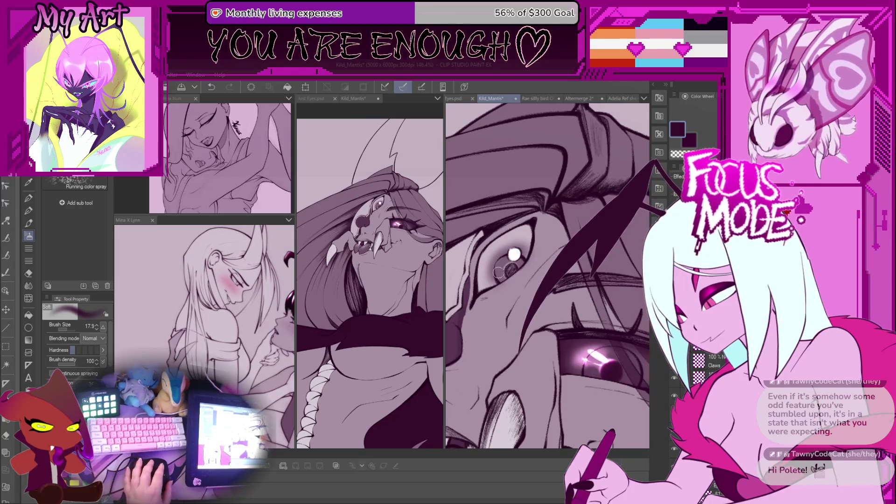
key("ctrl+z")
- Shrink the airbrush to a fine size and spray darker purple around the upper eye's pupil
scroll(499, 270, "up", 1)
left_click_drag(503, 270, 508, 283)
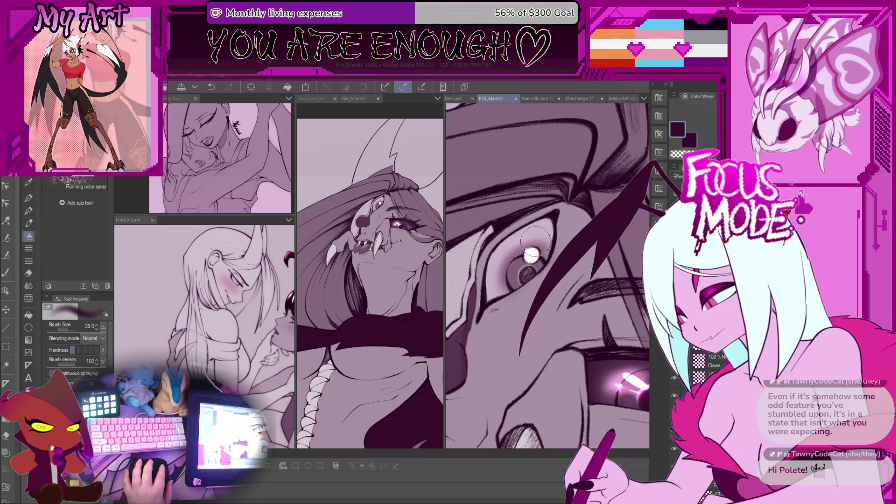
left_click_drag(515, 282, 514, 270)
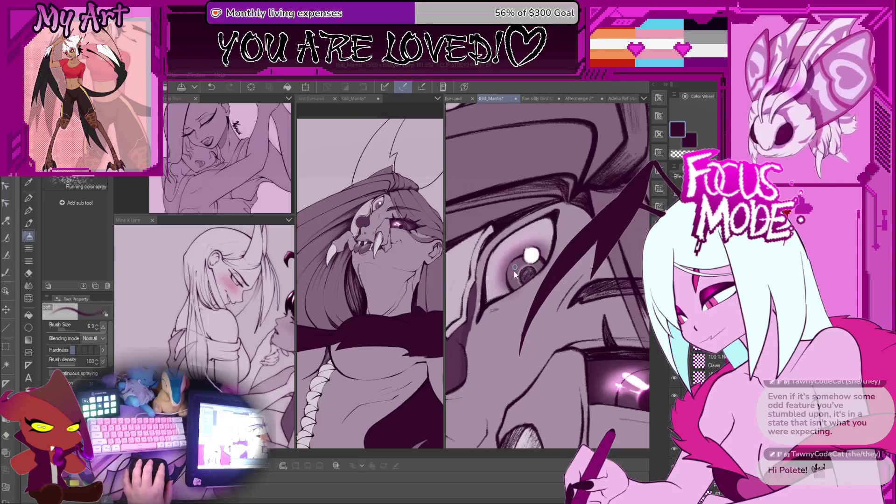
scroll(513, 271, "up", 2)
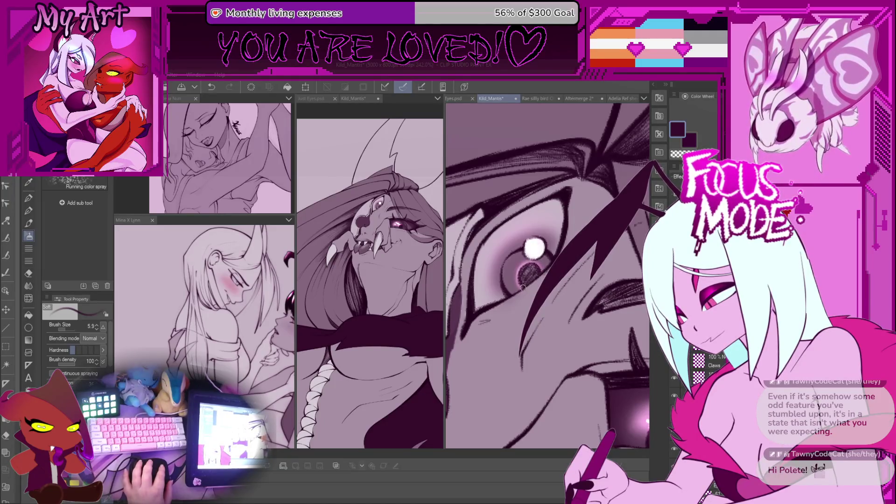
key("ctrl+z")
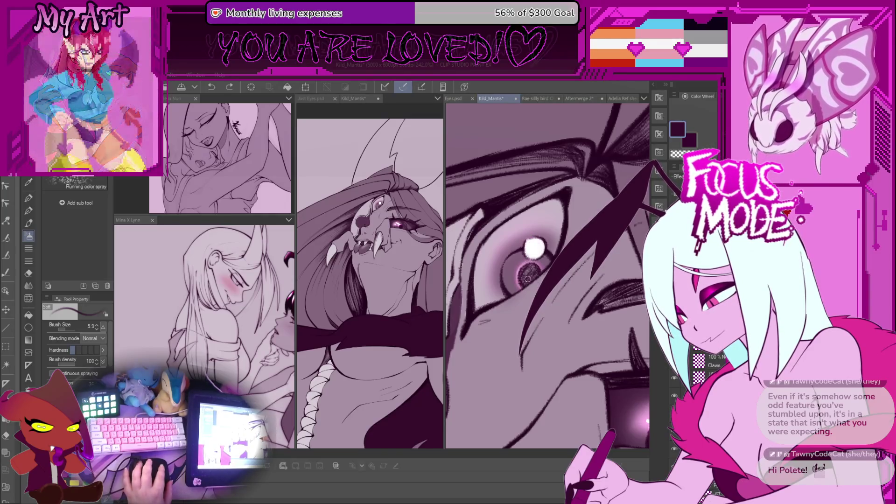
mouse_move(527, 279)
left_mouse_down()
mouse_move(545, 266)
mouse_move(530, 280)
mouse_move(518, 275)
left_mouse_up()
scroll(516, 271, "down", 6)
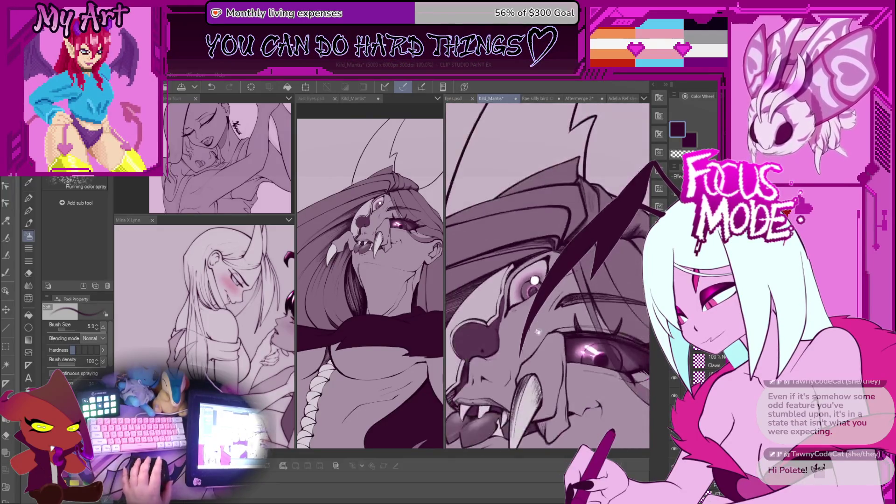
scroll(518, 268, "up", 2)
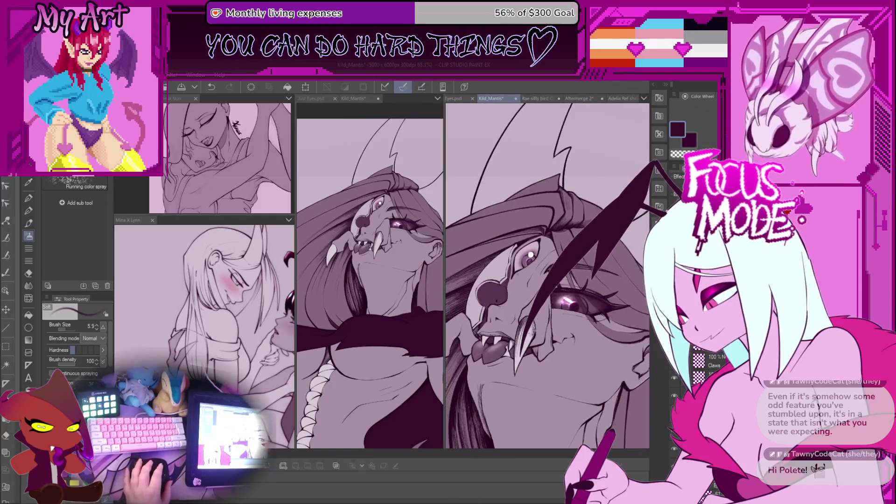
left_click_drag(568, 317, 513, 296)
- Ink two dark hair strands across the face with the pen
key("p")
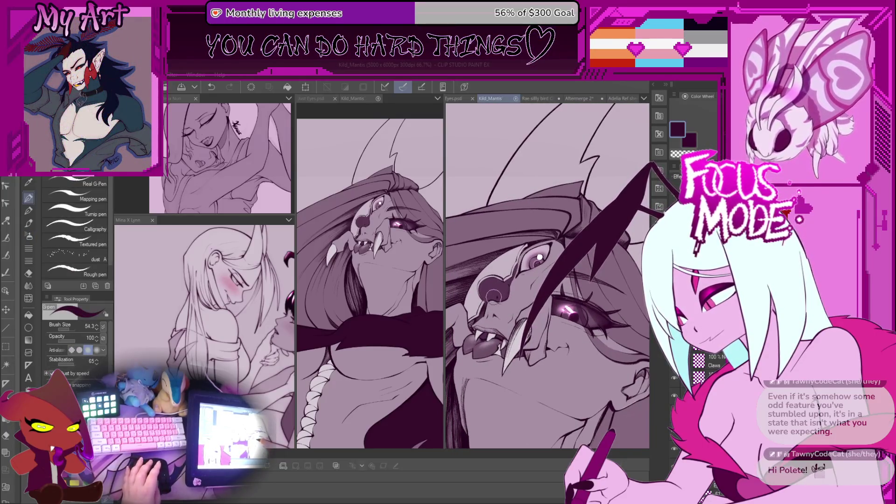
left_click_drag(573, 270, 521, 368)
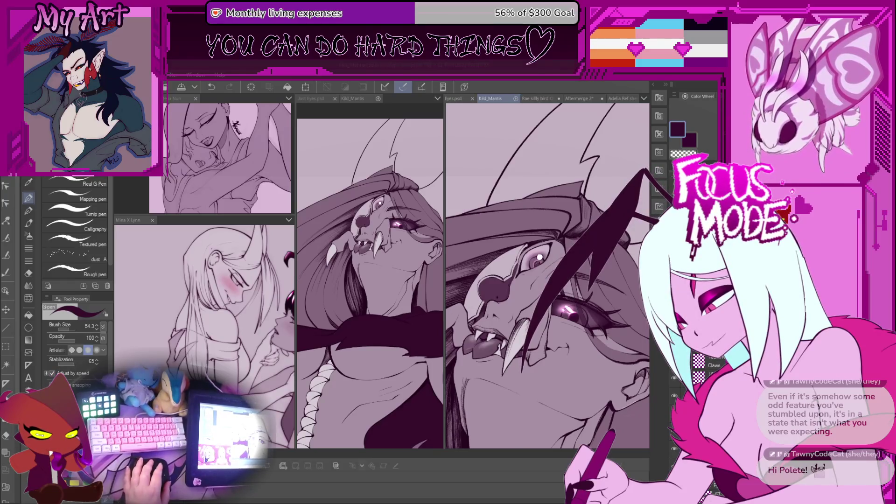
mouse_move(558, 263)
left_mouse_down()
mouse_move(522, 368)
mouse_move(543, 357)
mouse_move(525, 357)
left_mouse_up()
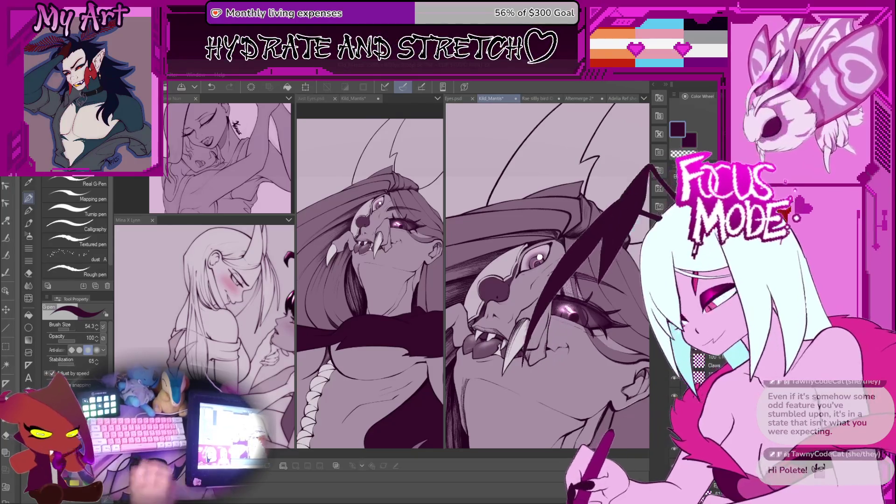
scroll(496, 282, "up", 1)
scroll(496, 282, "up", 1)
- Enlarge the brush, sample the mauve from the mantis nose, and select the round nose shape
left_click_drag(496, 283, 503, 283)
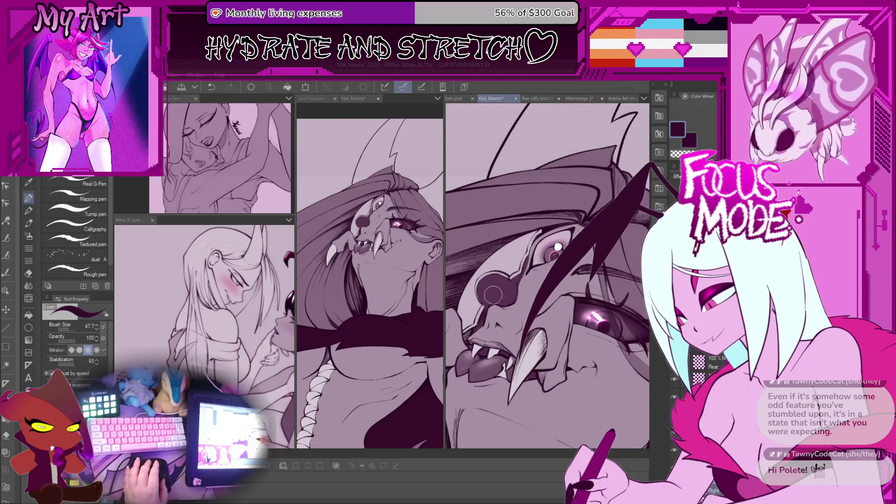
scroll(495, 294, "down", 2)
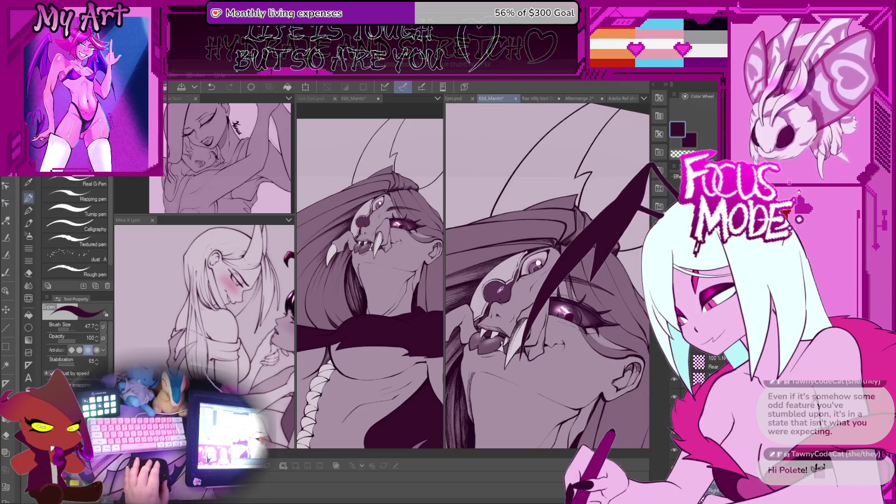
left_click(501, 292, "alt")
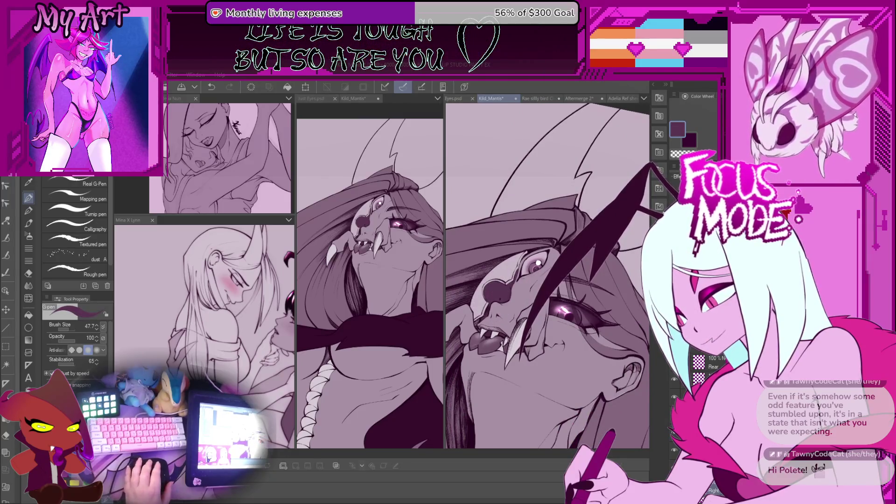
left_click_drag(513, 299, 498, 289)
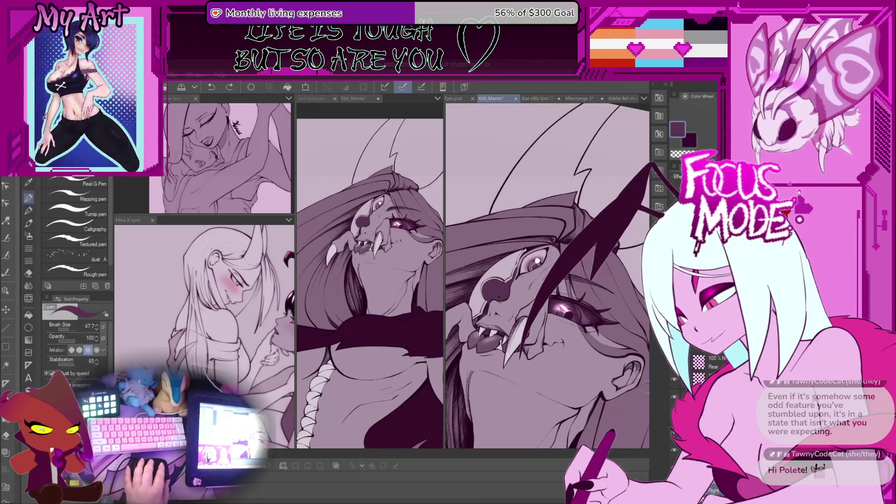
left_click(496, 290)
left_click_drag(496, 291, 534, 327)
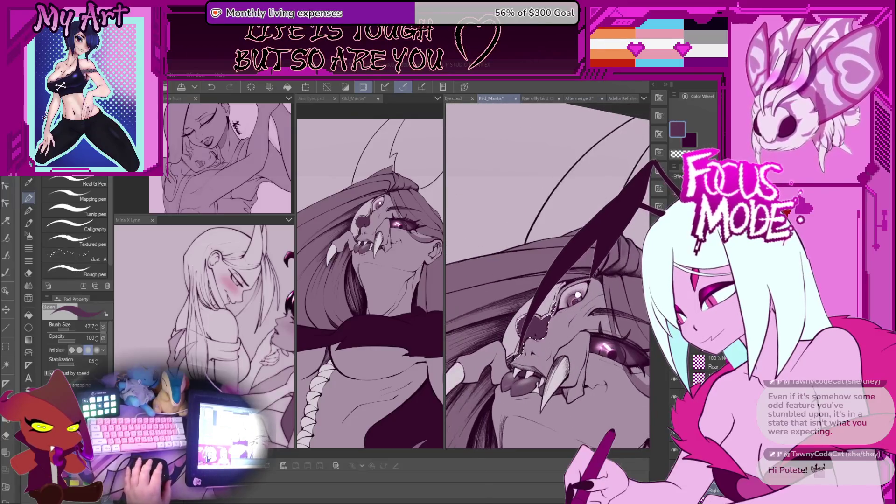
scroll(566, 385, "down", 2)
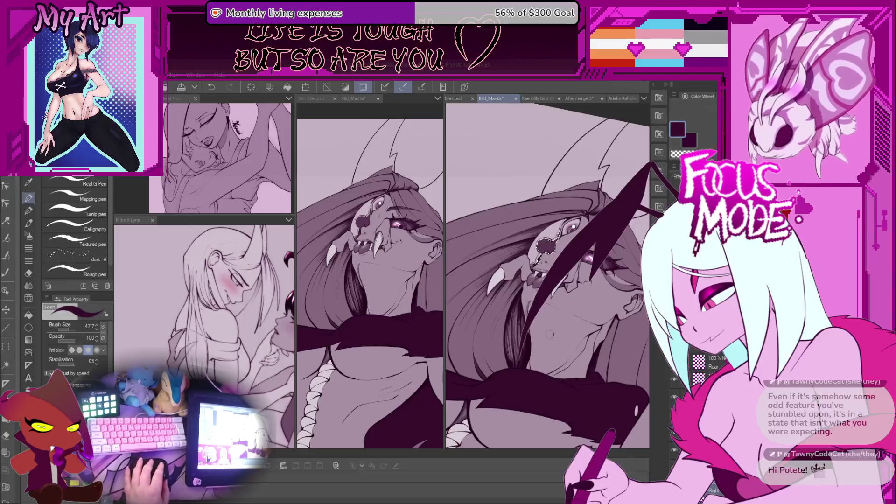
scroll(550, 350, "up", 3)
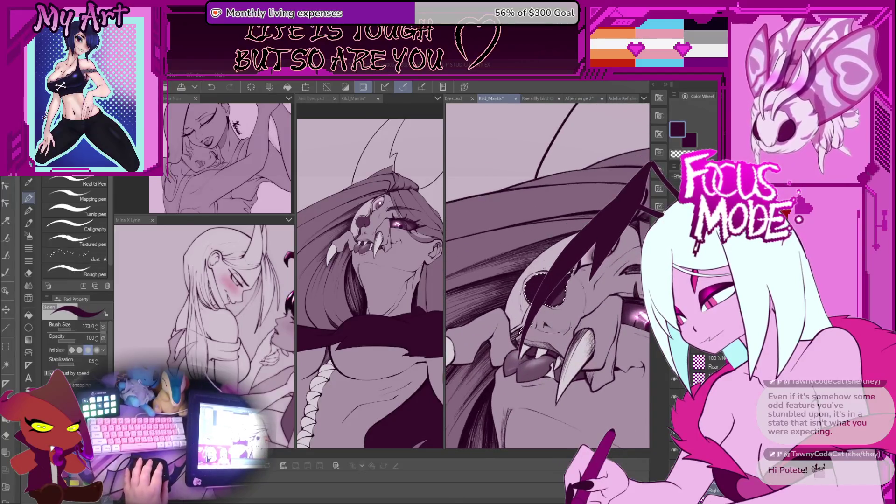
- Deselect the nose and widen the main Kild_Mantis view
key("ctrl+d")
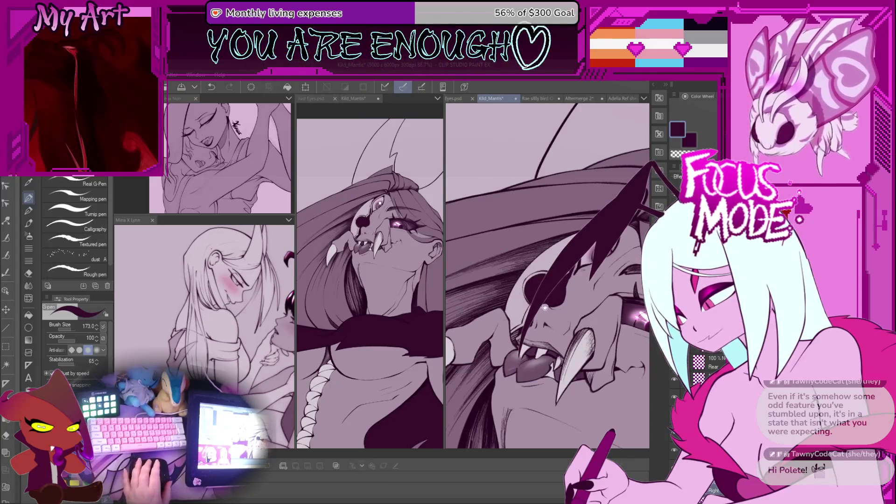
scroll(500, 282, "up", 2)
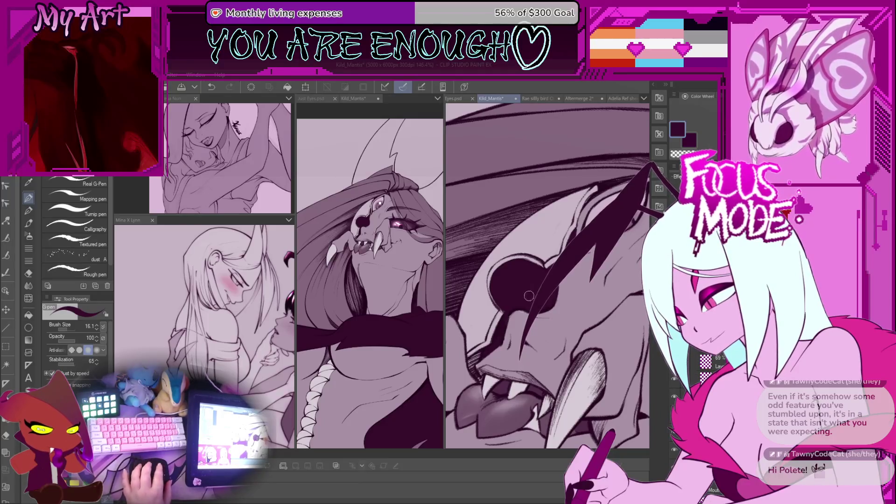
scroll(529, 297, "down", 3)
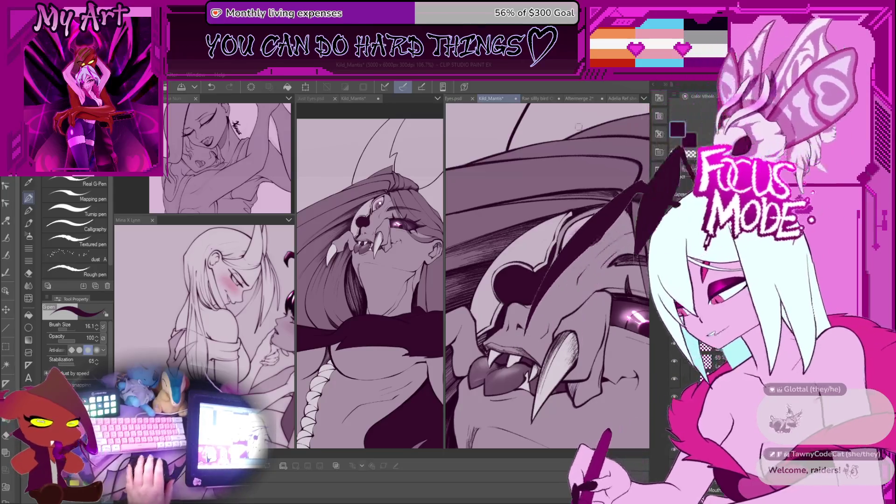
left_click_drag(444, 109, 626, 109)
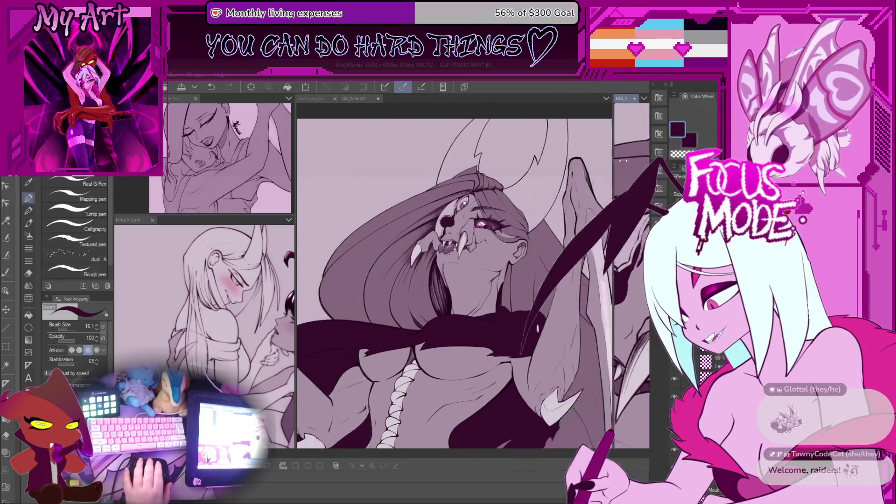
- Fit the whole canvas in the view, then widen the second view and make it active
key("ctrl+0")
scroll(510, 231, "up", 1)
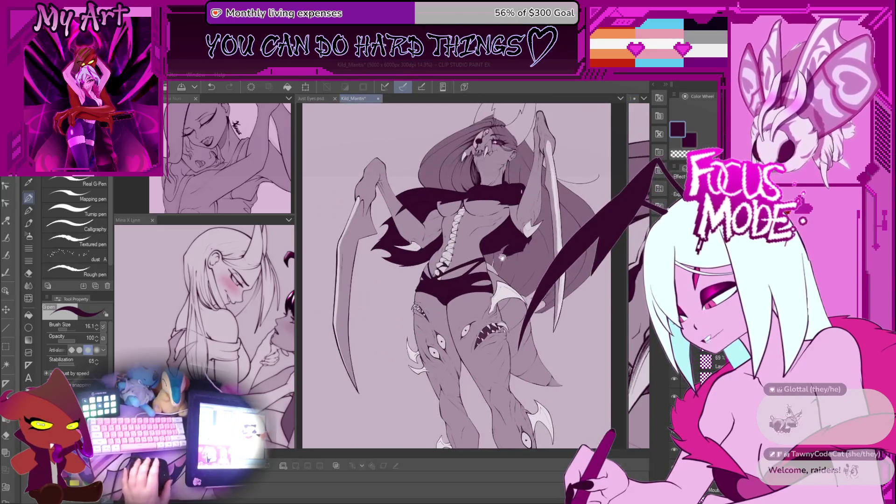
left_click_drag(509, 341, 506, 340)
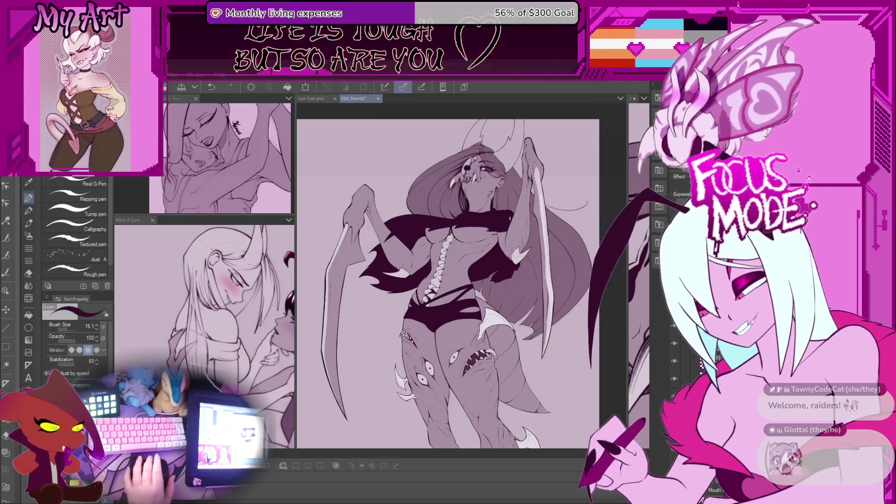
left_click_drag(627, 187, 477, 187)
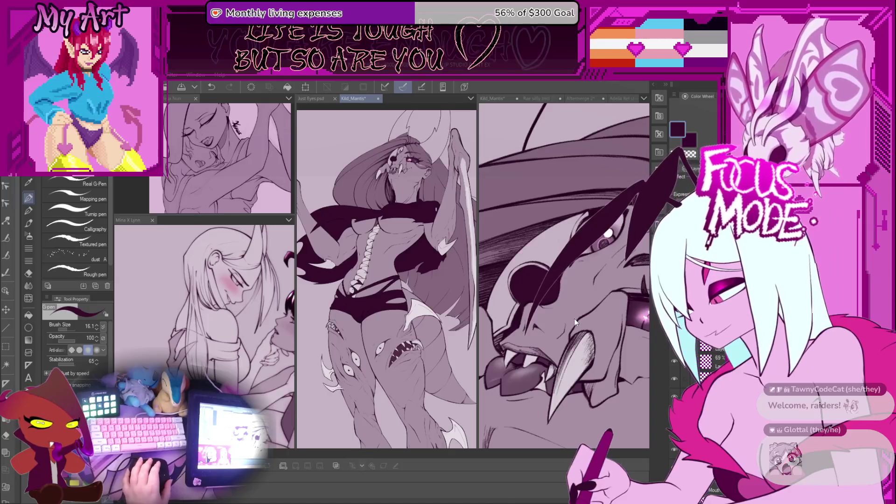
left_click(593, 341)
scroll(593, 341, "down", 10)
scroll(588, 199, "up", 5)
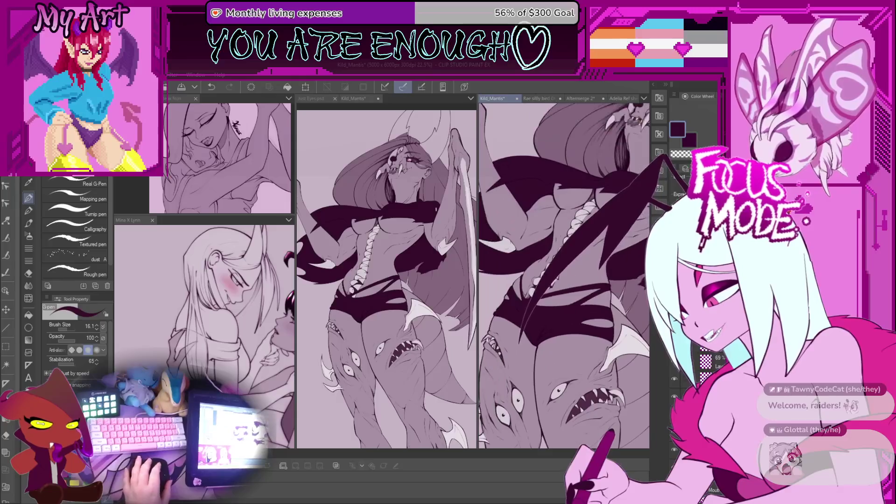
scroll(588, 199, "up", 5)
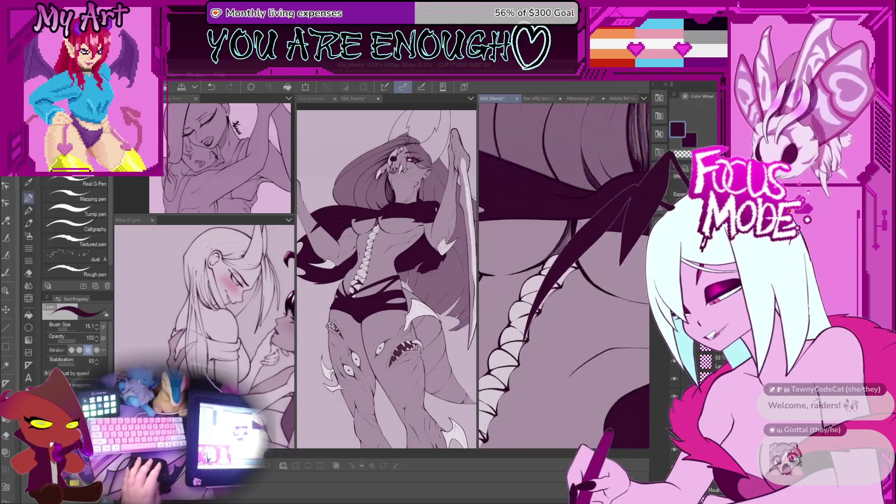
- Paint dark textured strands into the hair with the Xenos half texture pencil
key("p")
scroll(563, 293, "down", 3)
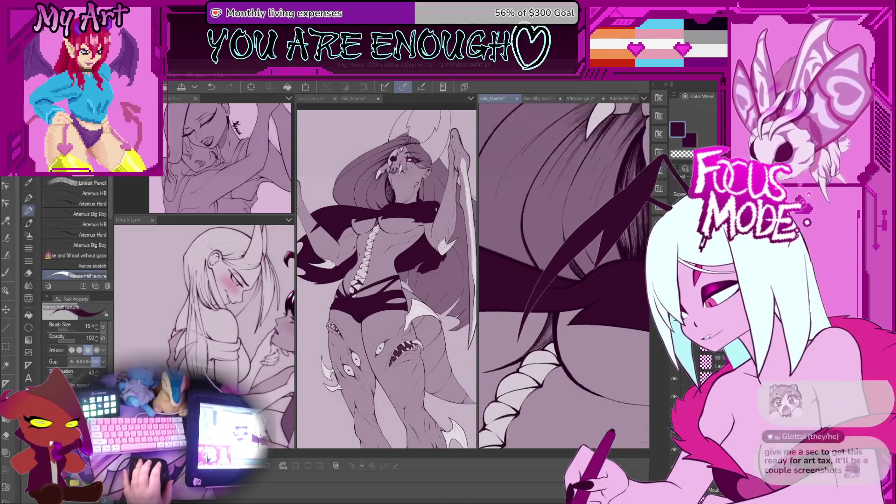
scroll(586, 297, "up", 4)
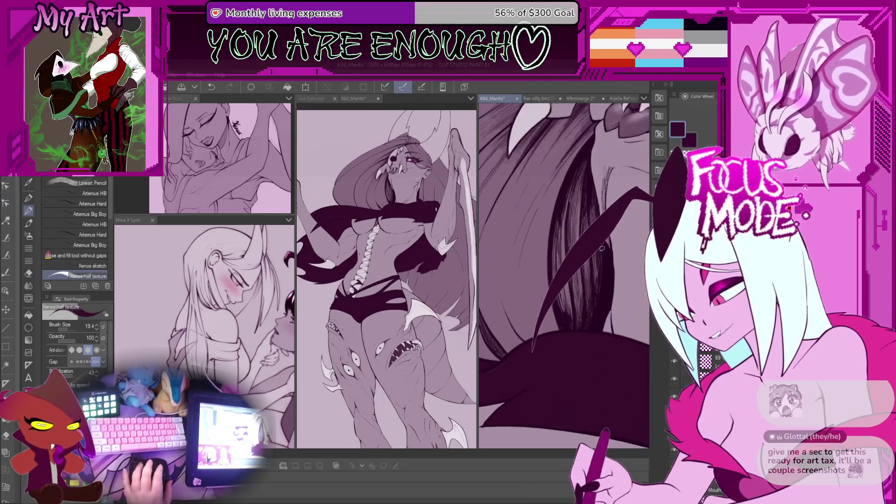
scroll(576, 307, "down", 2)
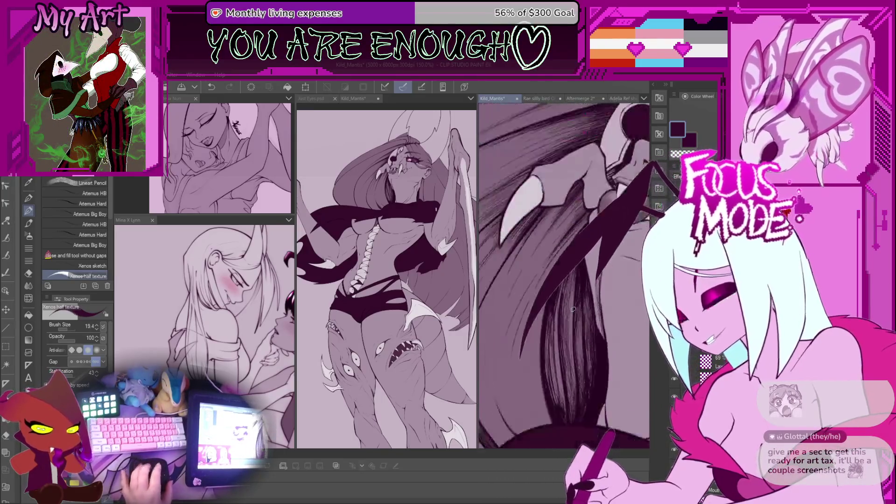
scroll(568, 294, "down", 4)
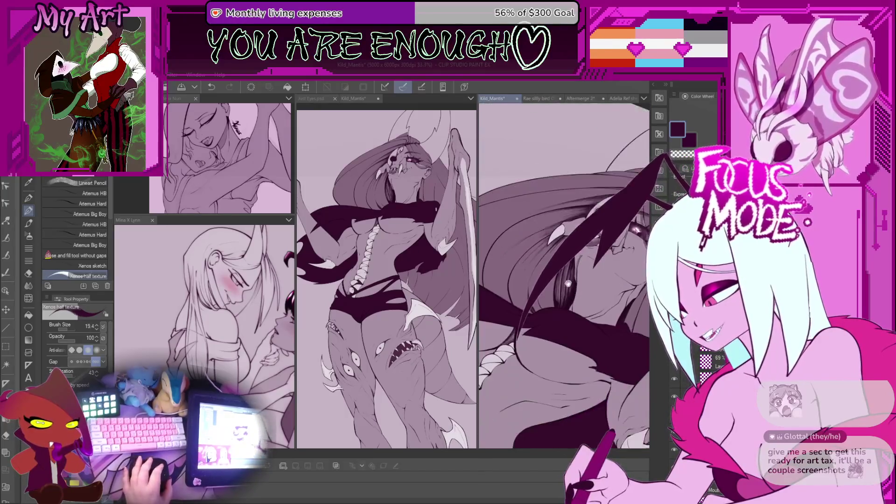
left_click_drag(601, 252, 558, 367)
left_click_drag(598, 271, 564, 366)
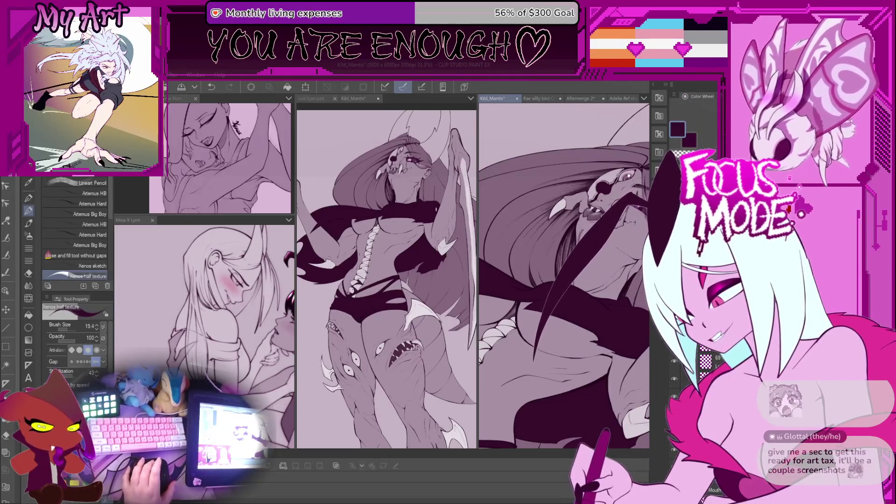
key("asciicircum")
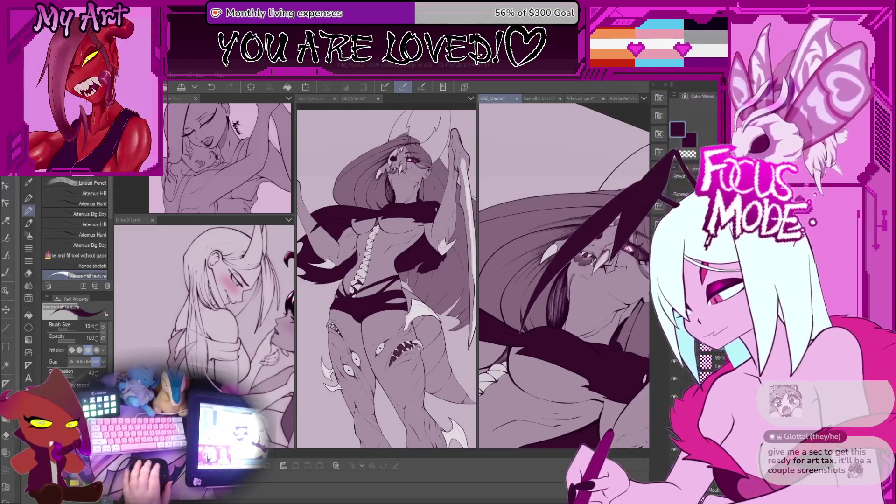
scroll(563, 276, "down", 4)
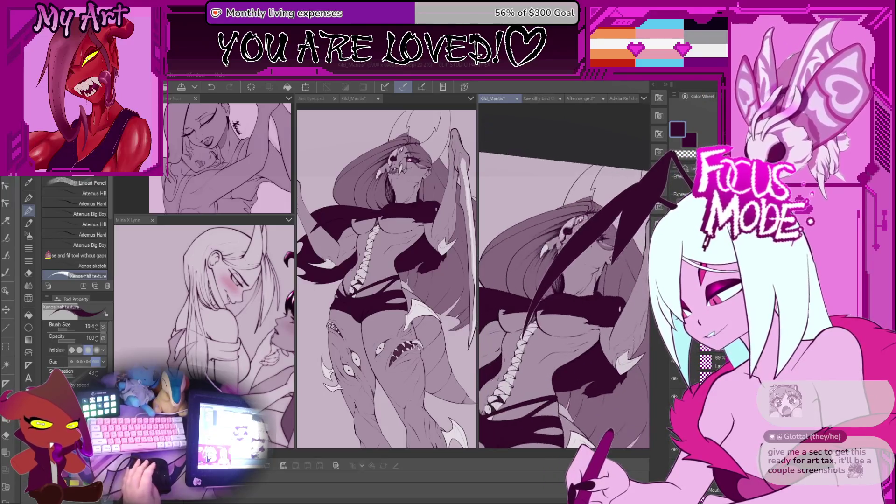
key("asciicircum")
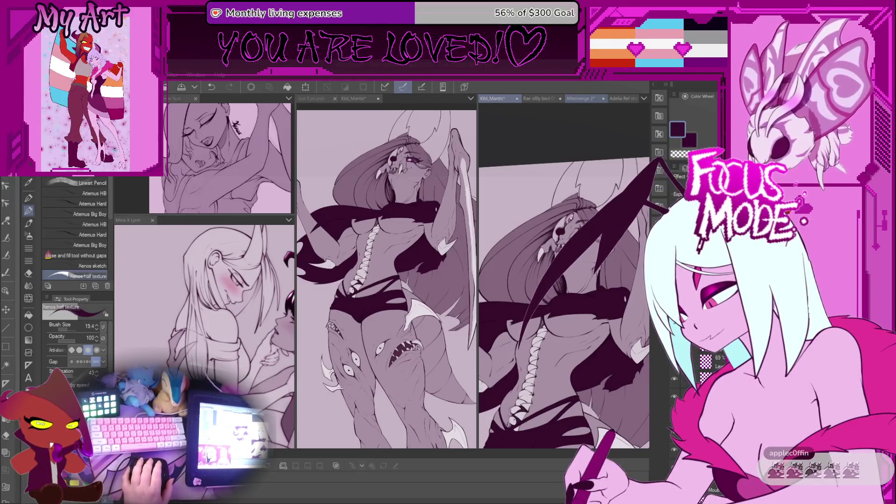
left_click(581, 98)
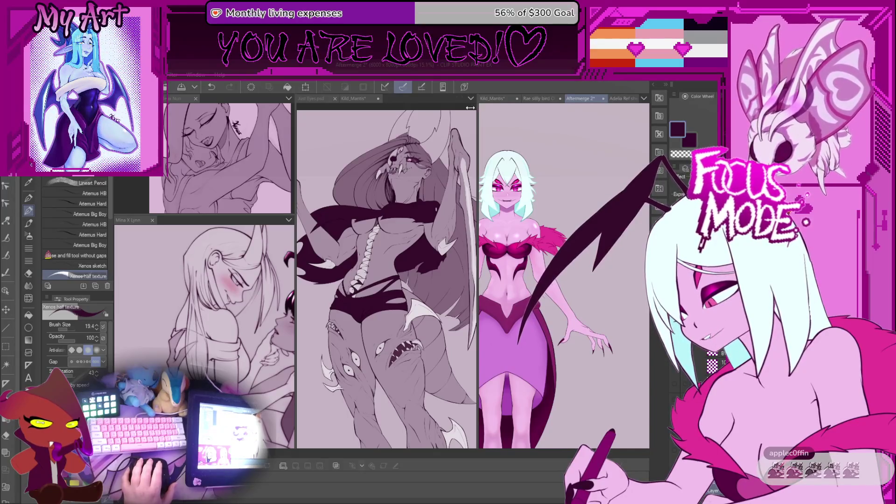
left_click_drag(477, 106, 330, 109)
scroll(466, 275, "up", 3)
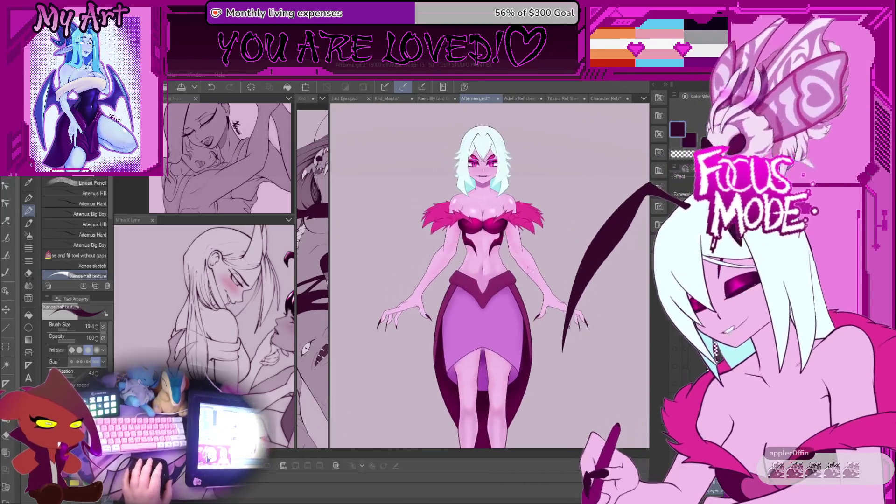
scroll(507, 303, "up", 3)
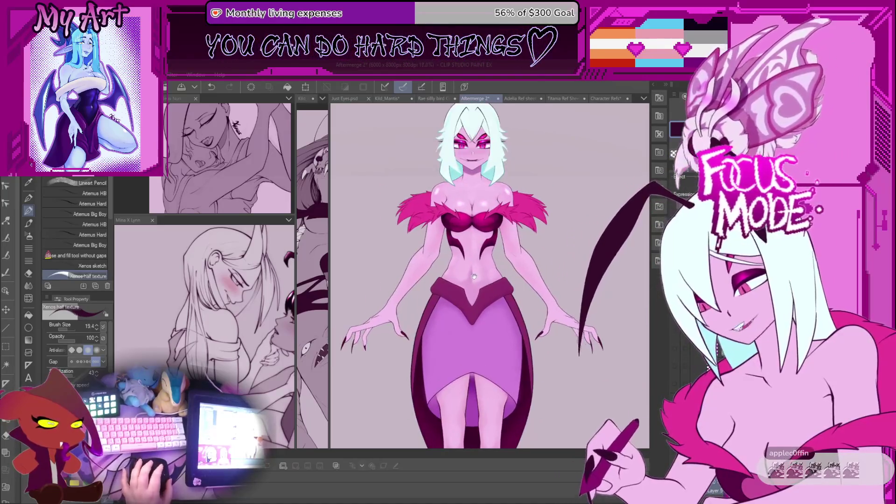
left_click_drag(508, 303, 509, 291)
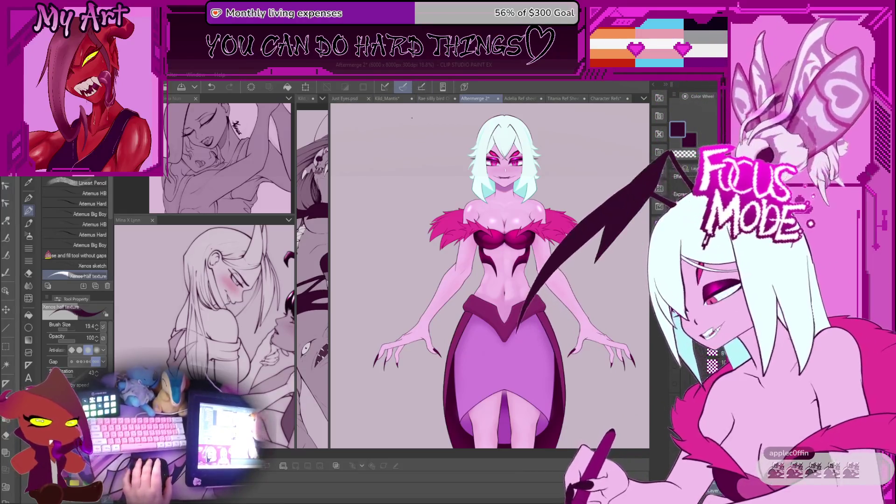
left_click(396, 99)
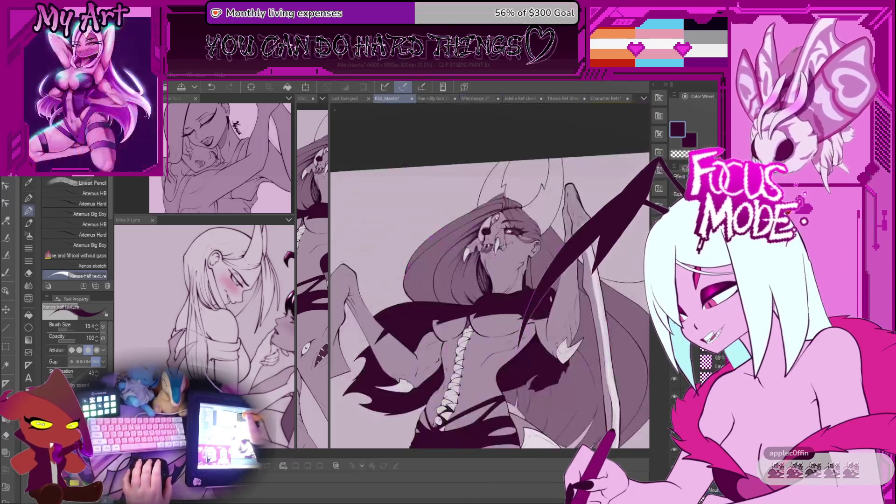
- Widen the full-figure pane and zoom the second Kild_Mantis view onto the skull face
mouse_move(329, 110)
left_mouse_down()
mouse_move(477, 200)
mouse_move(444, 203)
left_mouse_up()
left_click(448, 188)
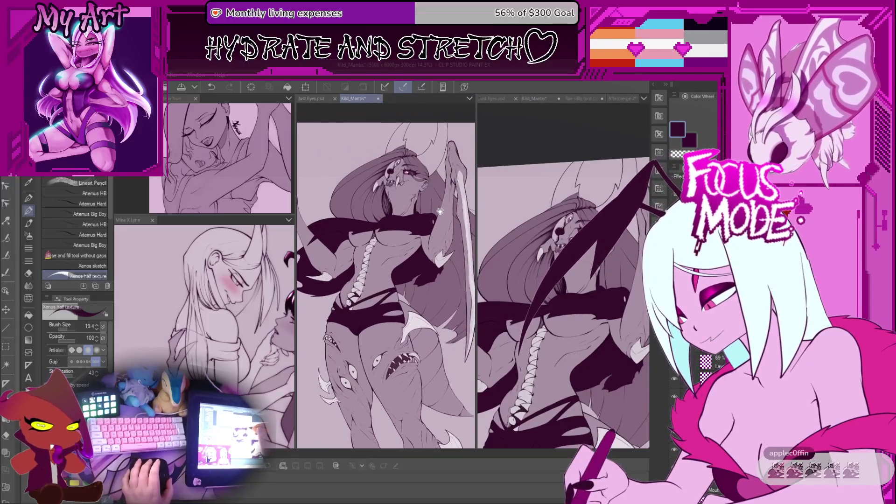
left_click(575, 325)
scroll(575, 325, "up", 3)
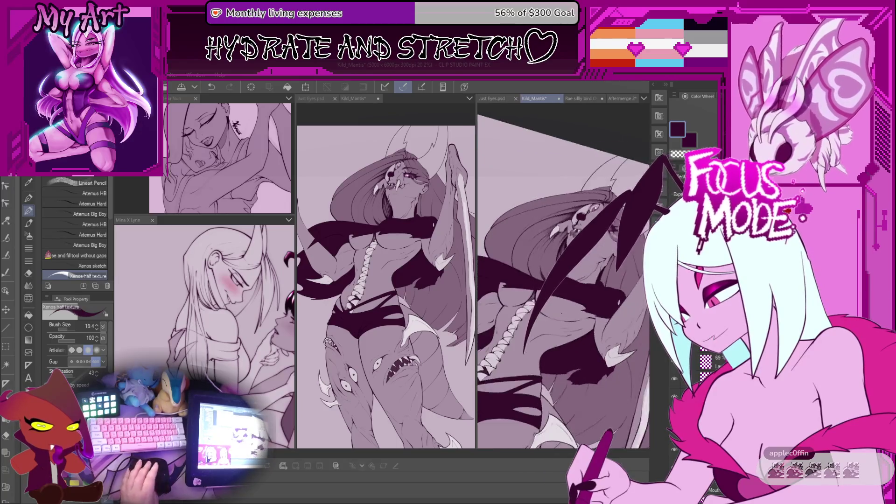
scroll(563, 280, "up", 3)
mouse_move(621, 290)
left_mouse_down()
mouse_move(578, 259)
mouse_move(526, 269)
mouse_move(516, 303)
mouse_move(569, 273)
mouse_move(537, 282)
left_mouse_up()
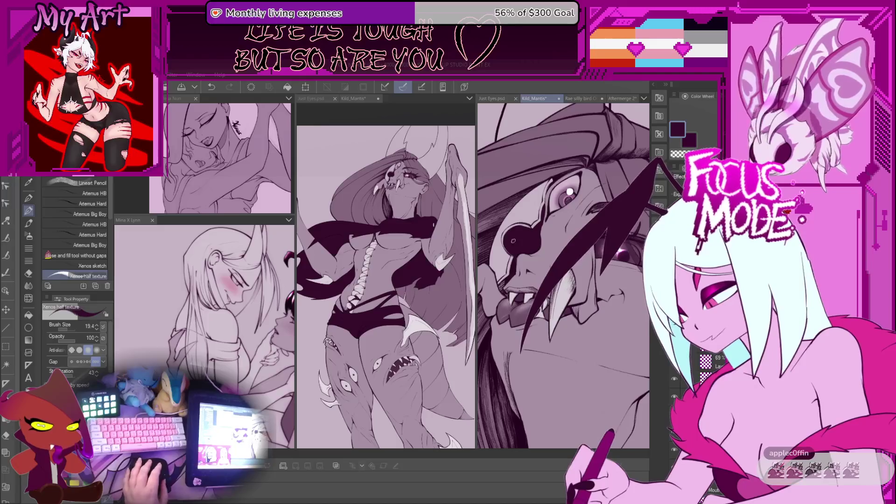
key("b")
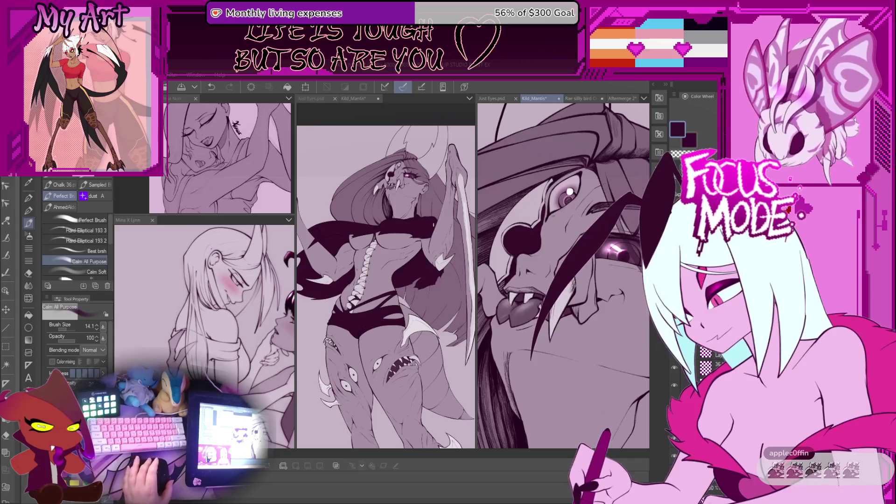
- Undo the last dark face stroke and bring up the Illustration document
key("ctrl+z")
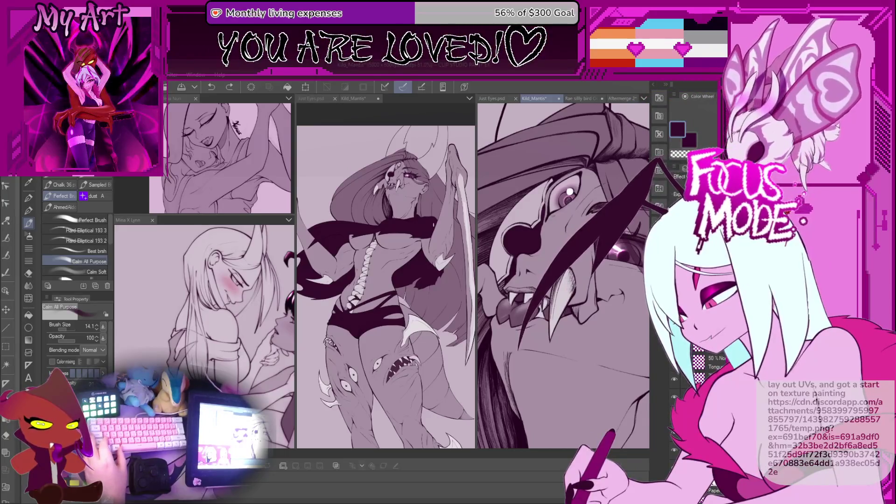
key("ctrl+Tab")
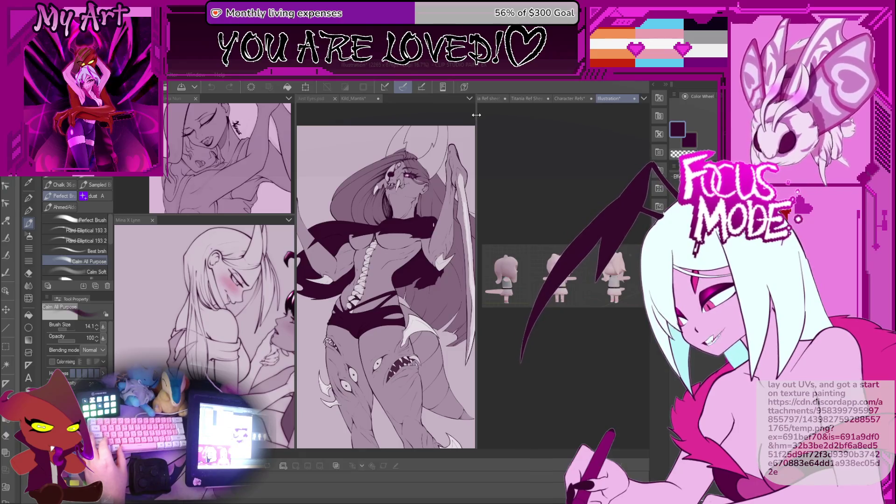
- Widen the 3D model view and orbit the turnaround model from side, front and above
left_click_drag(476, 114, 340, 118)
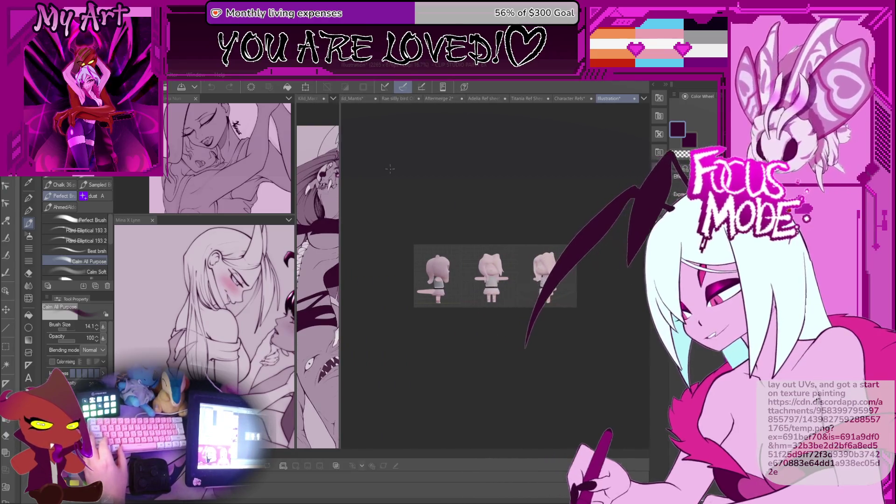
scroll(451, 212, "up", 3)
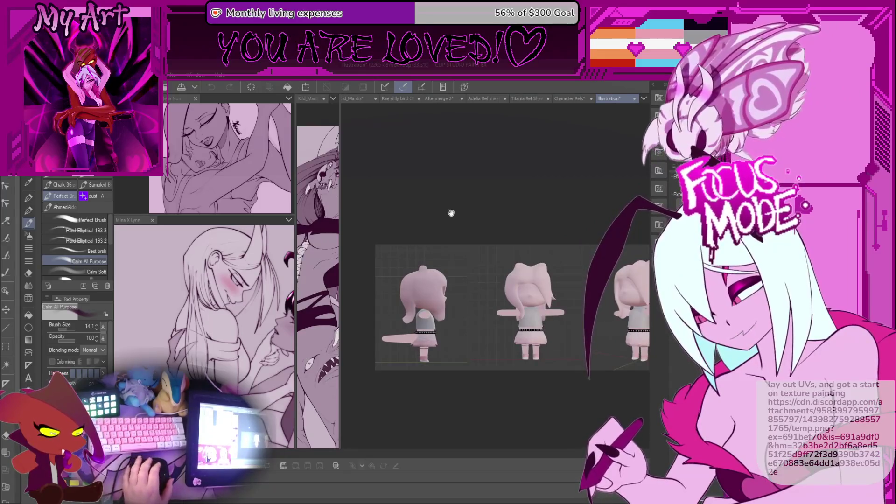
left_click_drag(449, 213, 448, 186)
scroll(448, 186, "up", 3)
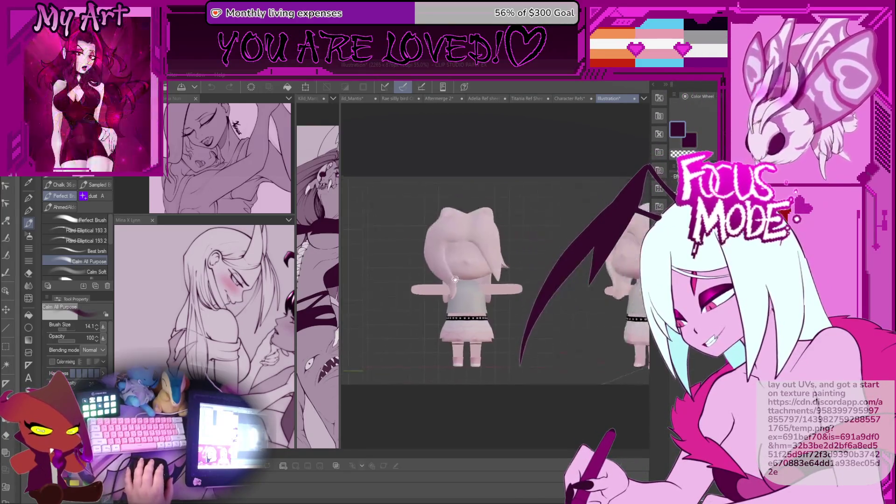
mouse_move(493, 256)
left_mouse_down()
mouse_move(404, 262)
mouse_move(512, 263)
mouse_move(487, 297)
left_mouse_up()
scroll(487, 298, "up", 10)
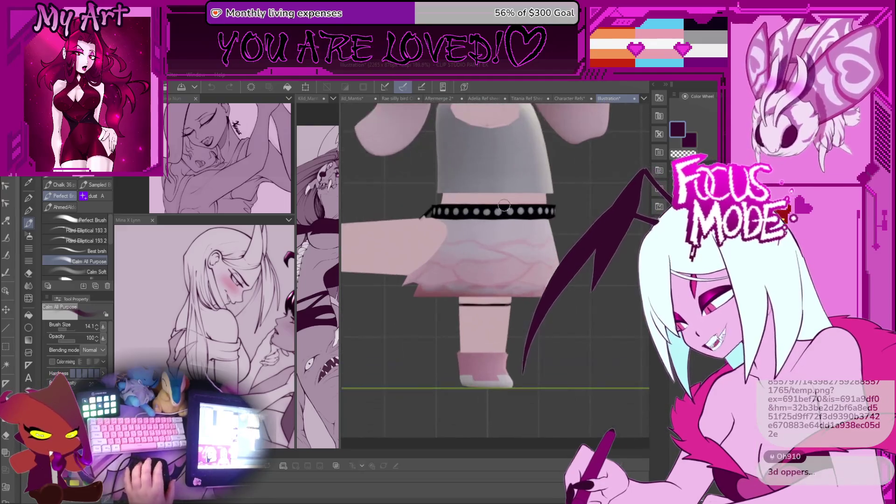
scroll(427, 316, "down", 3)
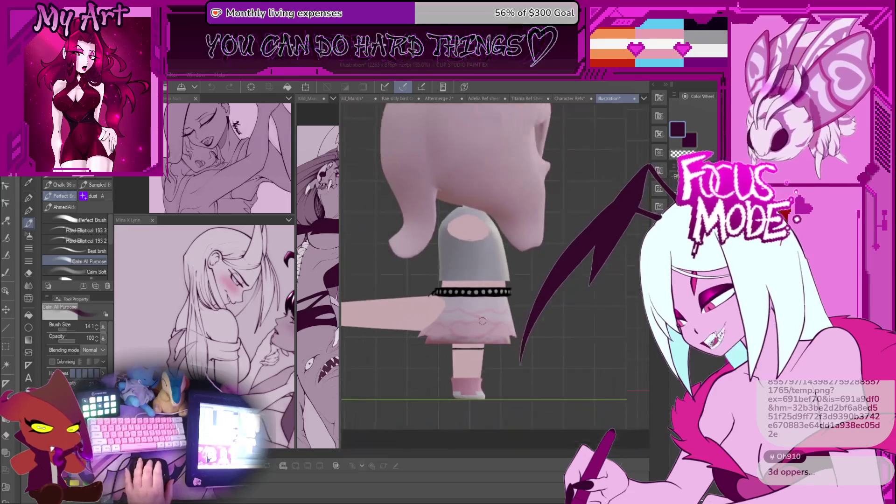
left_click_drag(534, 389, 496, 380)
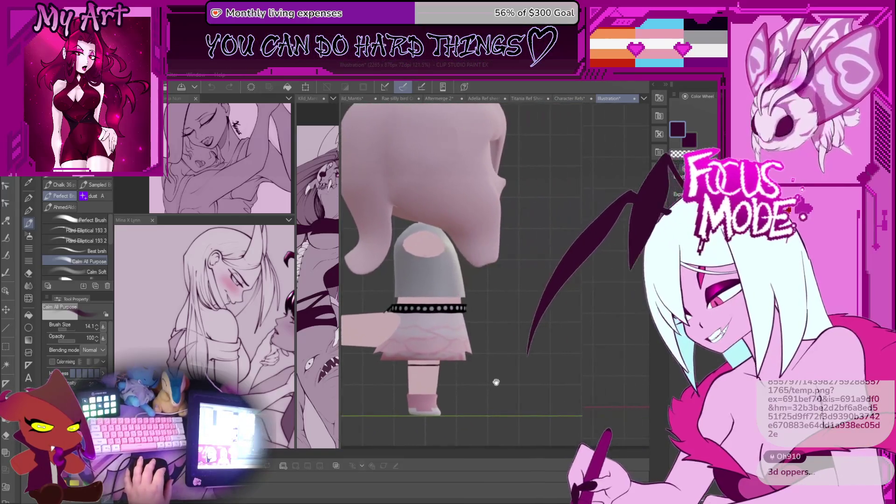
left_click_drag(522, 308, 564, 297)
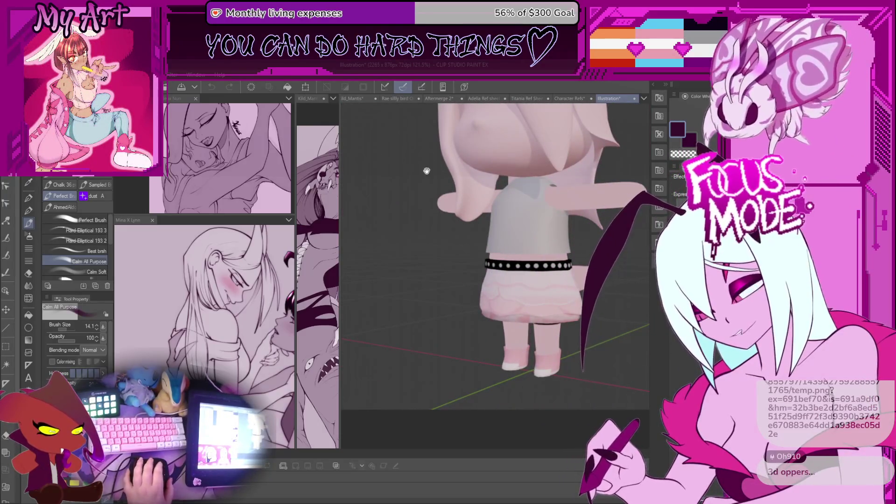
scroll(513, 239, "down", 3)
scroll(514, 240, "up", 2)
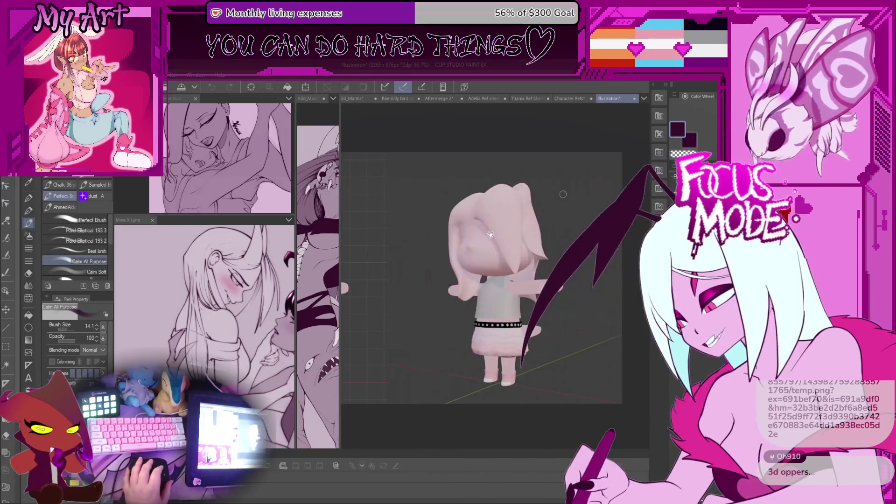
scroll(533, 276, "down", 2)
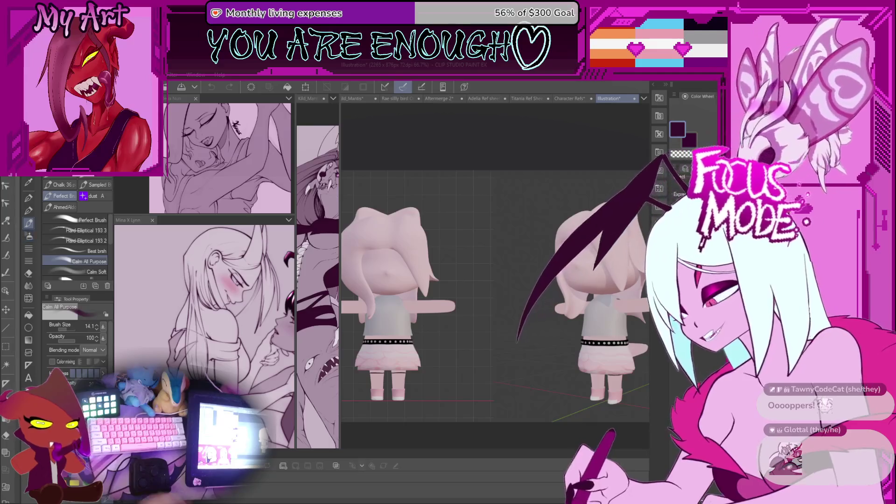
- Frame both 3D figures, then return through Character Refs to the Kild_Mantis illustration
mouse_move(513, 129)
left_mouse_down()
mouse_move(532, 187)
mouse_move(550, 200)
left_mouse_up()
scroll(581, 252, "up", 2)
scroll(581, 252, "down", 2)
mouse_move(581, 252)
left_mouse_down()
mouse_move(531, 306)
mouse_move(503, 302)
left_mouse_up()
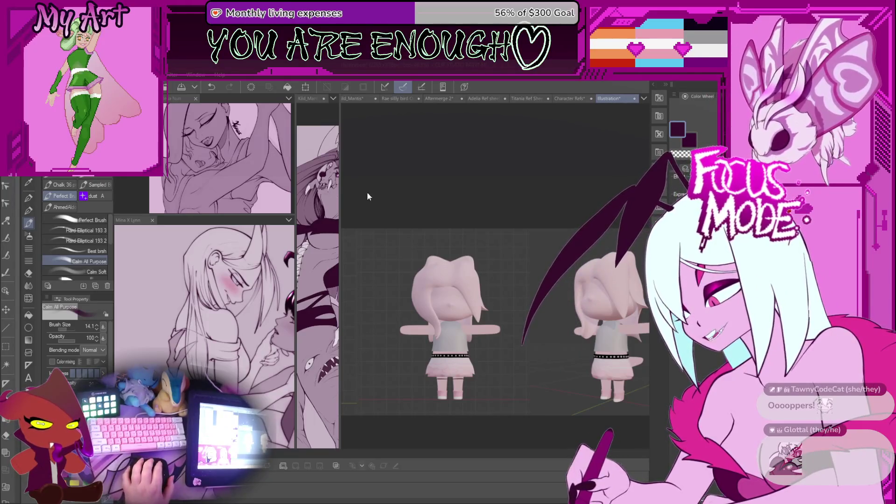
key("ctrl+shift+Tab")
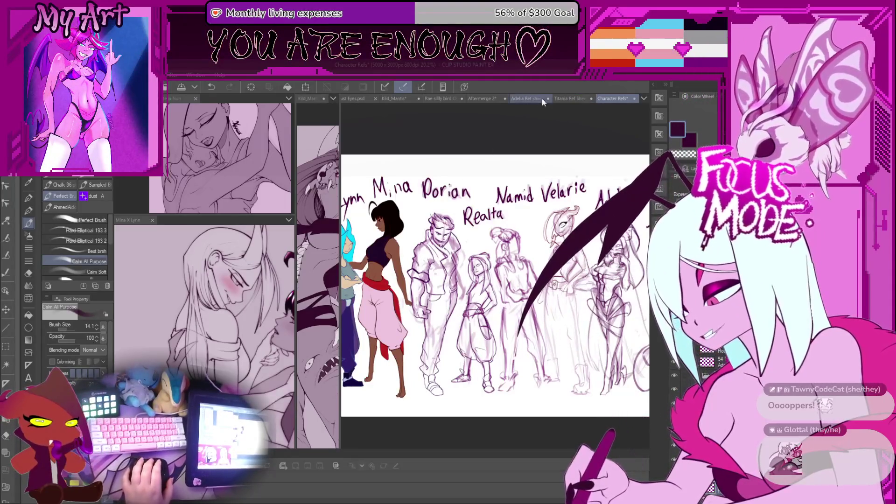
left_click(443, 100)
left_click(399, 99)
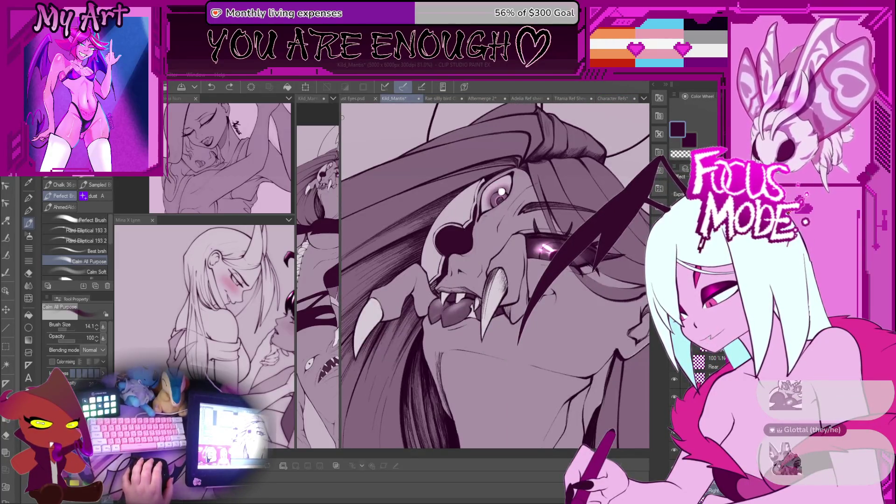
- Widen the full-figure pane and paint two long dark antenna strokes across the face
mouse_move(341, 115)
left_mouse_down()
mouse_move(553, 131)
mouse_move(494, 147)
mouse_move(494, 159)
mouse_move(468, 171)
left_mouse_up()
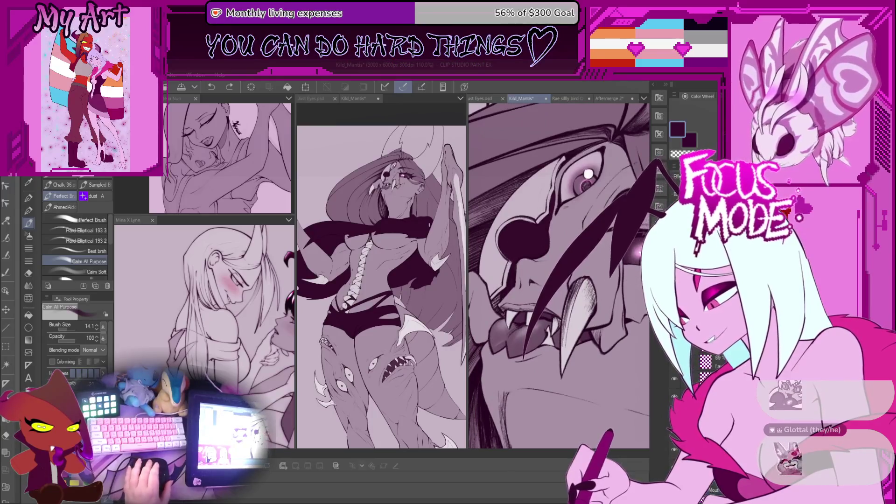
left_click_drag(529, 349, 526, 366)
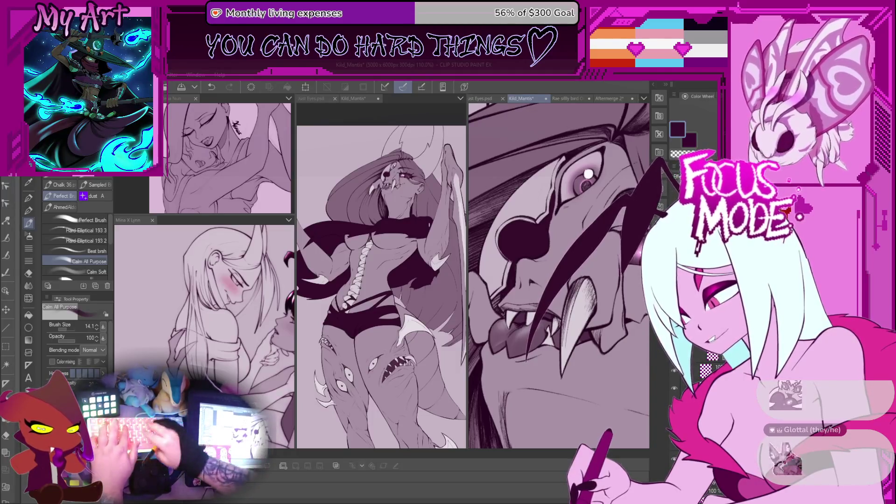
left_click_drag(523, 362, 651, 164)
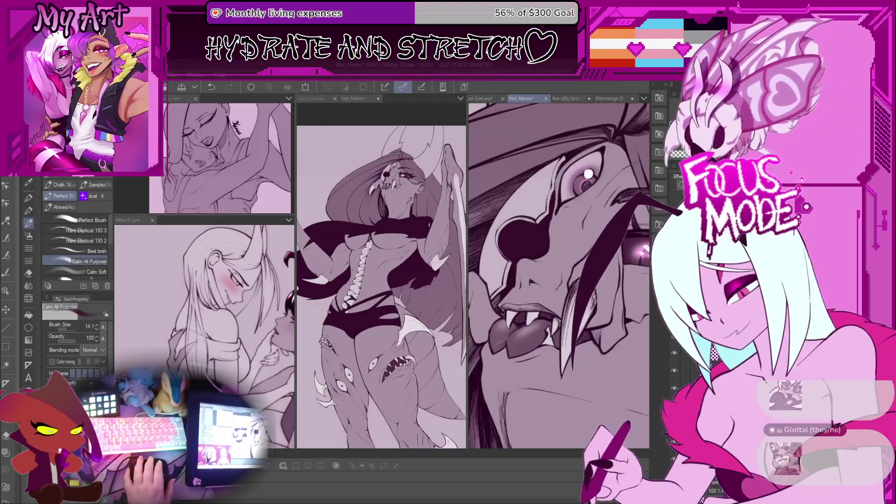
left_click_drag(668, 156, 527, 327)
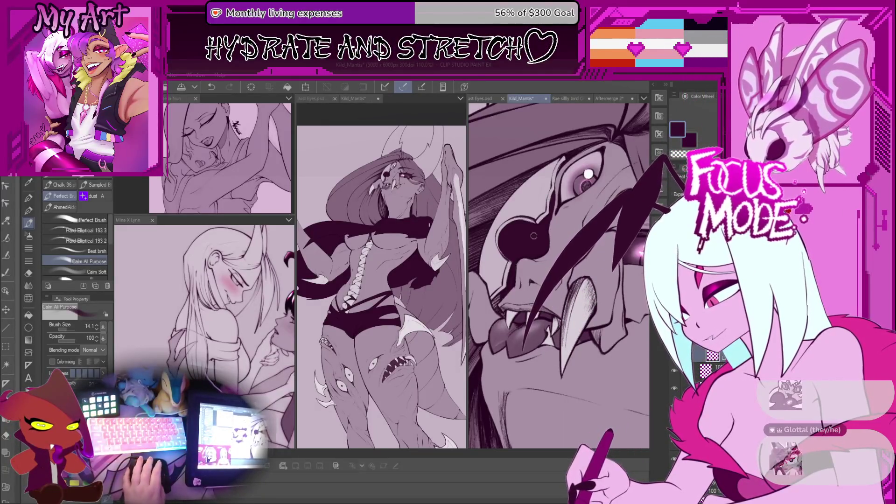
- Switch to the airbrush and undo the antenna and zigzag strokes after comparing them
key("b")
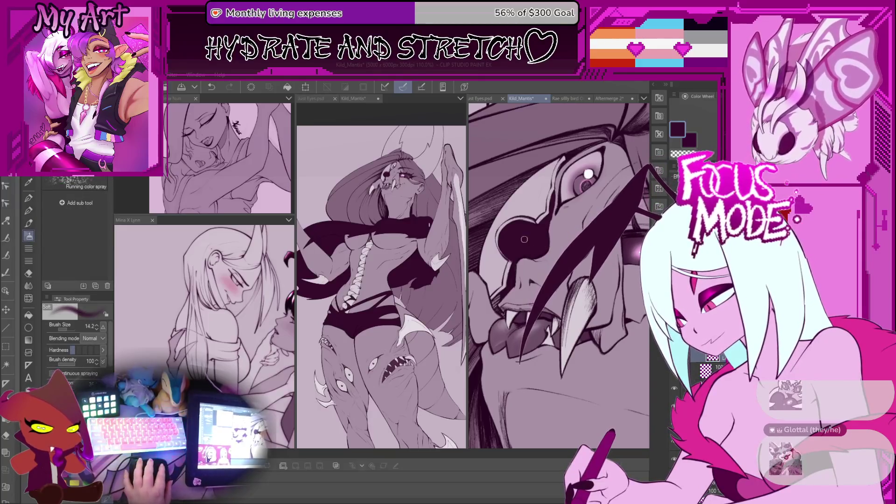
key("ctrl+z")
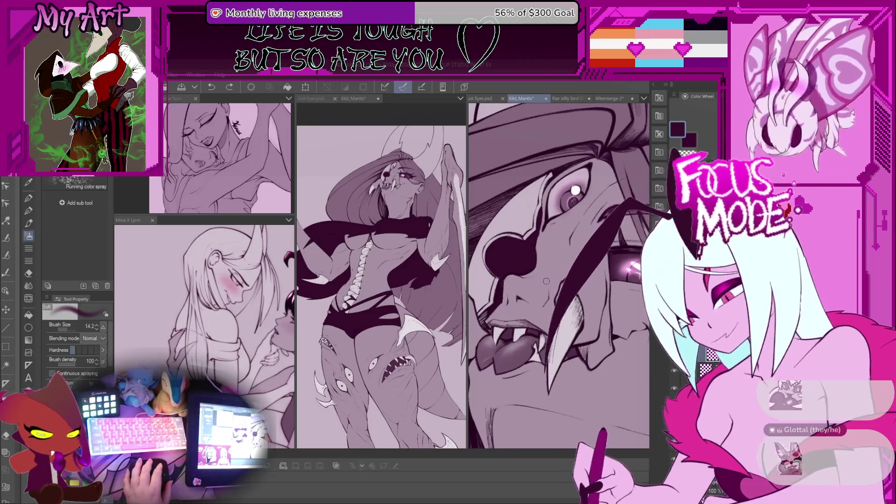
key("ctrl+z")
key("ctrl+z")
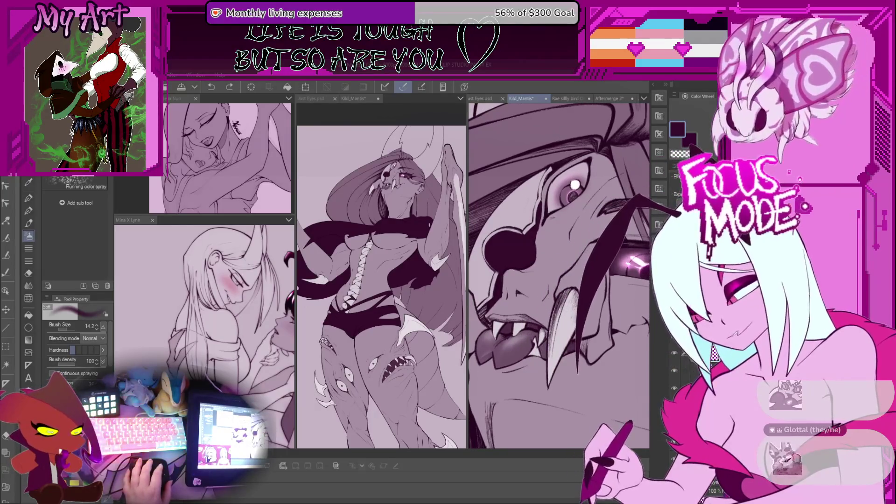
key("ctrl+y")
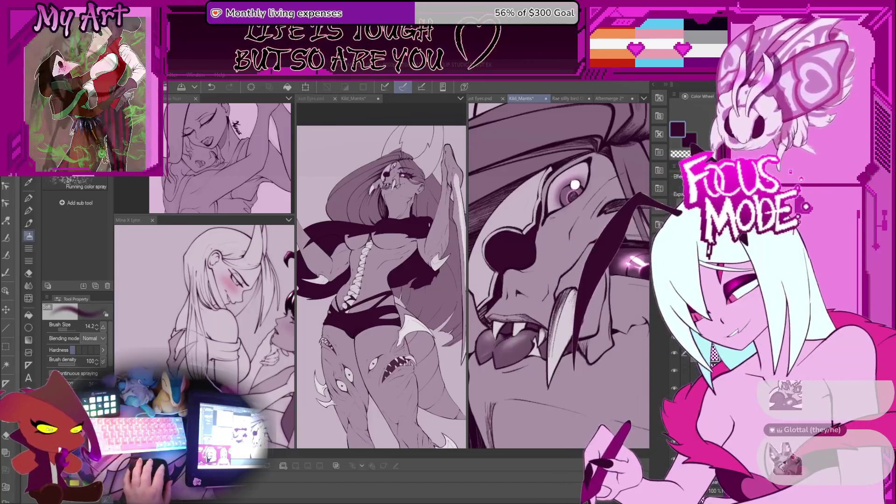
key("ctrl+z")
key("ctrl+z")
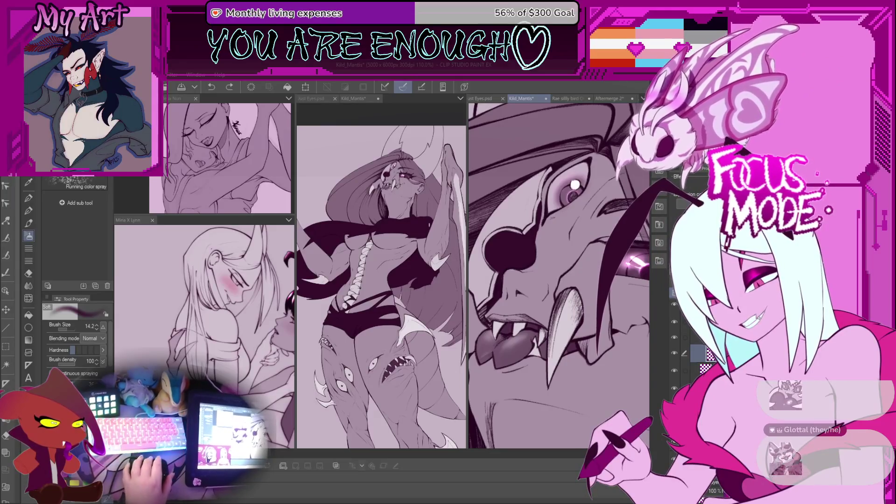
scroll(497, 263, "up", 2)
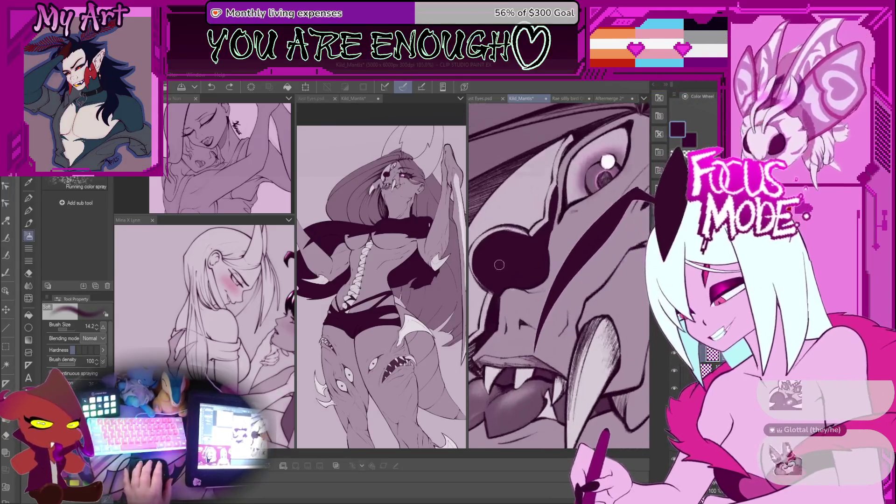
left_click_drag(511, 268, 523, 261)
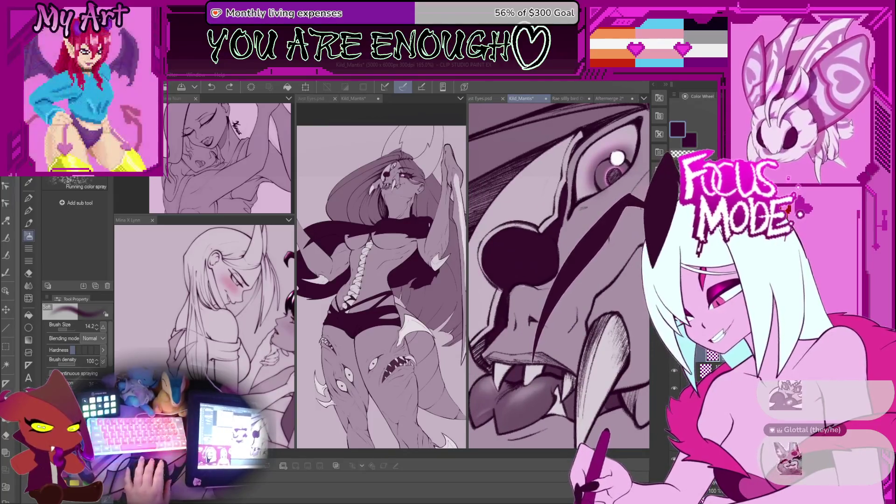
key("ctrl+y")
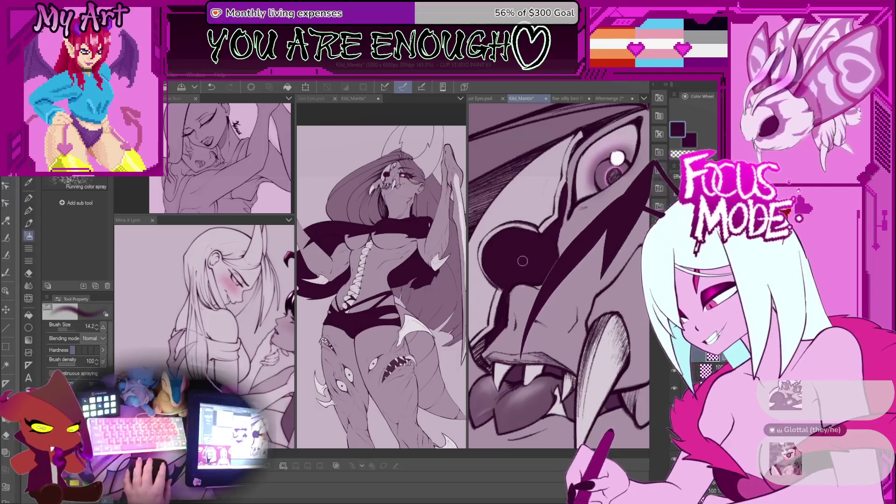
key("ctrl+z")
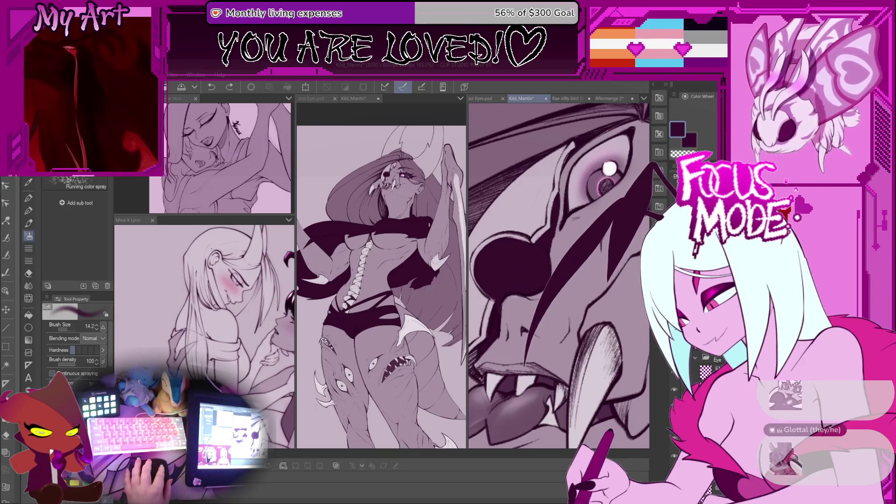
- Sample a medium magenta-purple, then a near-white highlight colour, around the eye
left_click(514, 280)
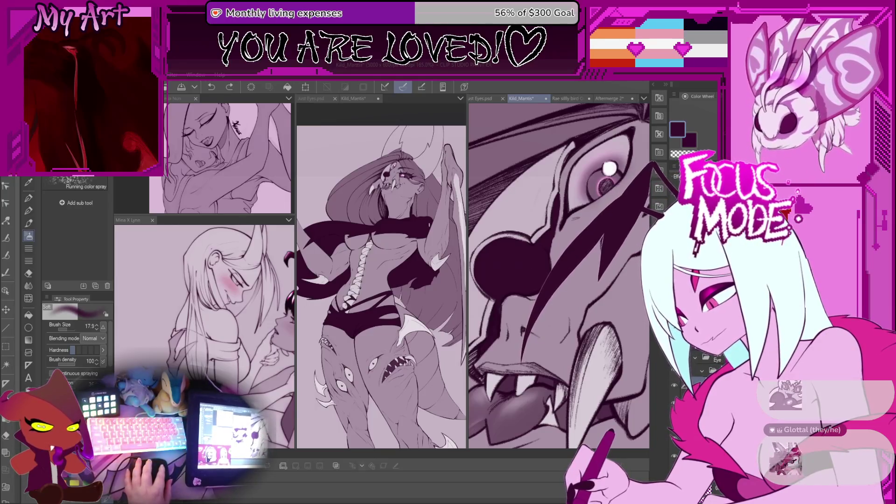
left_click(562, 301, "alt")
left_click_drag(562, 301, 573, 269)
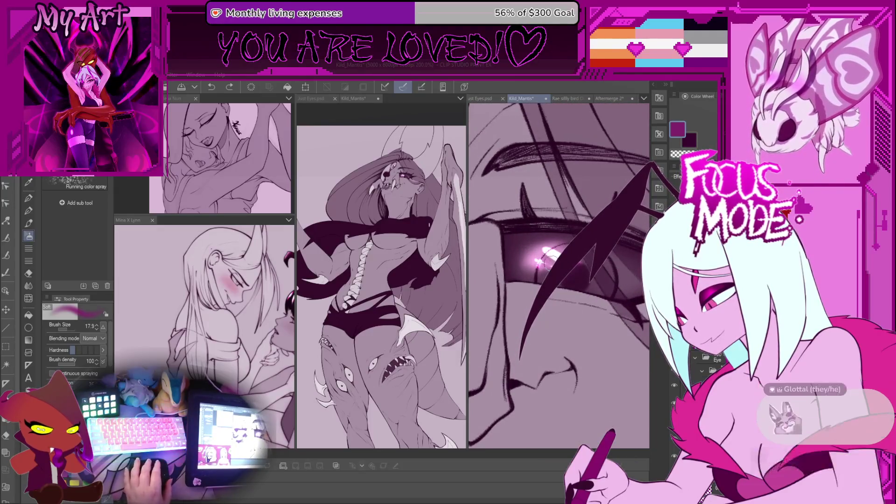
left_click(550, 257, "alt")
- Zoom in on the face, make the brush much larger, and switch to the G-pen
scroll(550, 257, "down", 5)
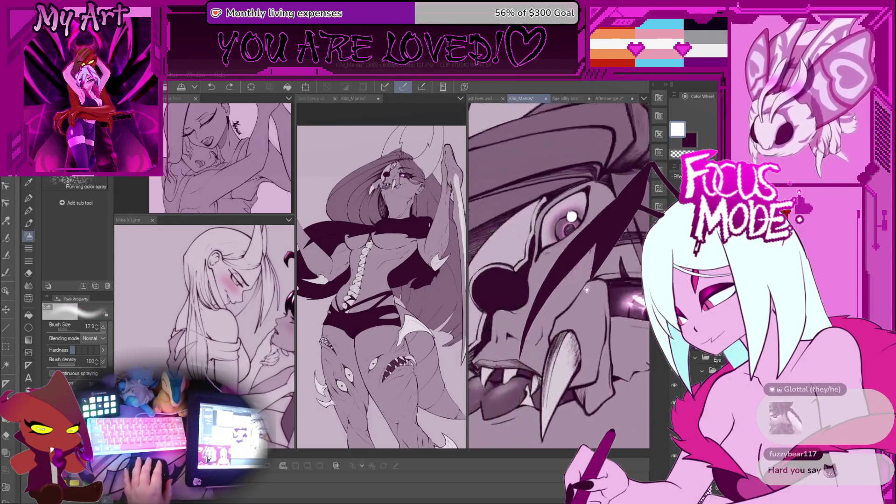
scroll(527, 258, "up", 3)
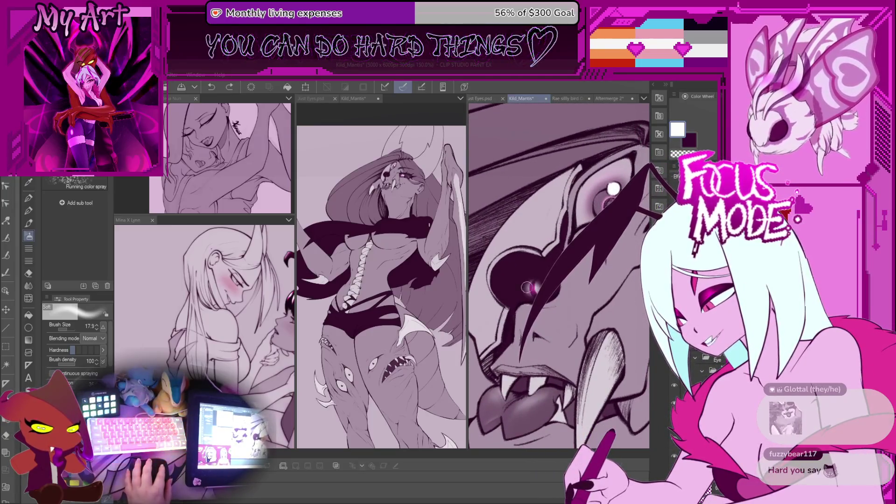
scroll(533, 291, "down", 4)
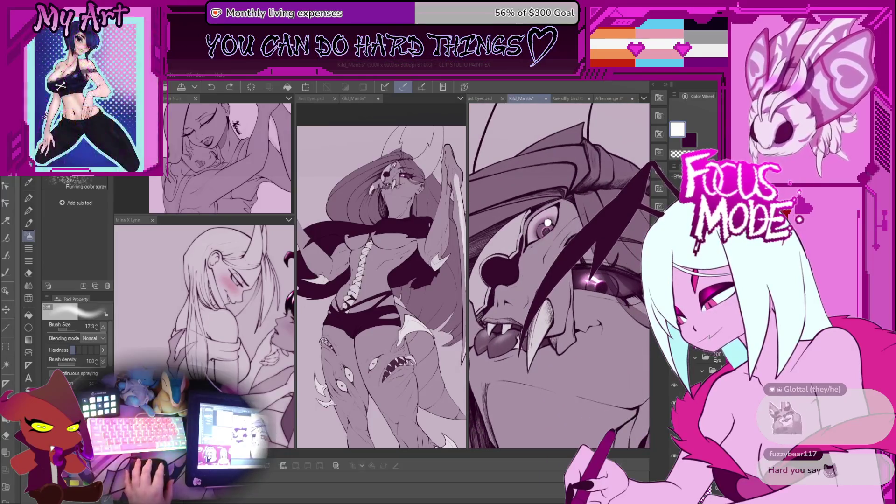
scroll(578, 273, "up", 1)
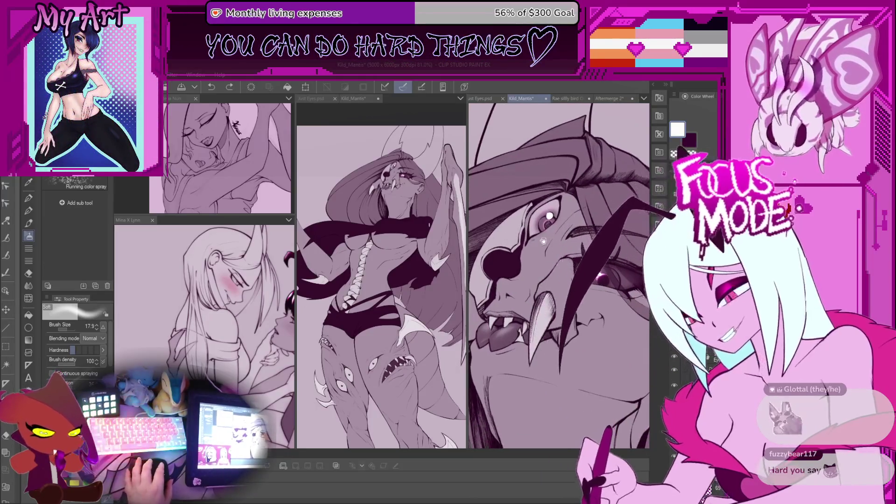
scroll(605, 273, "up", 1)
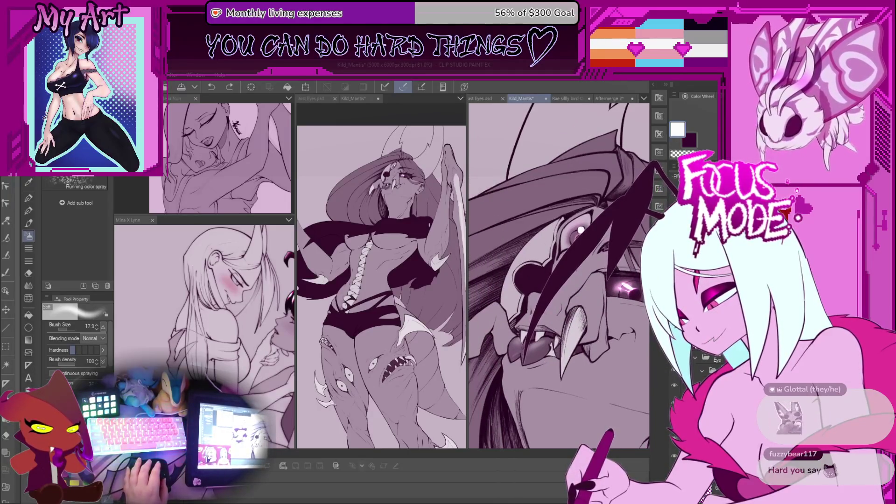
scroll(541, 274, "up", 2)
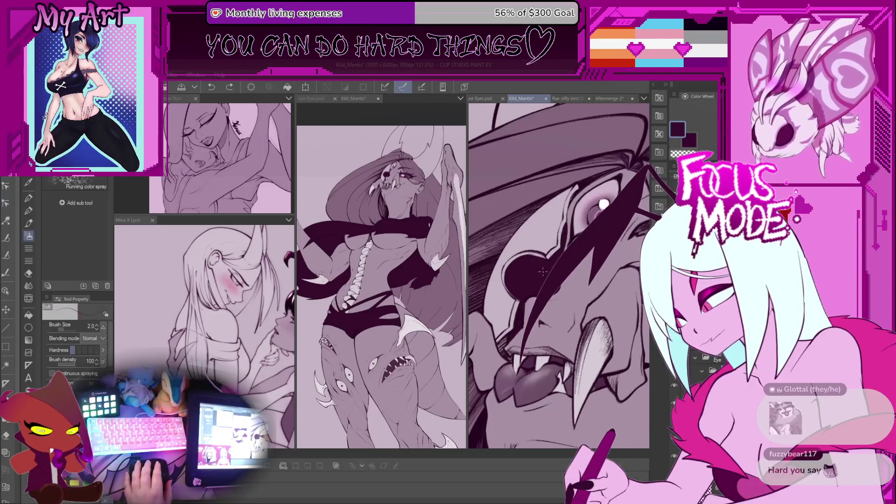
scroll(543, 271, "down", 1)
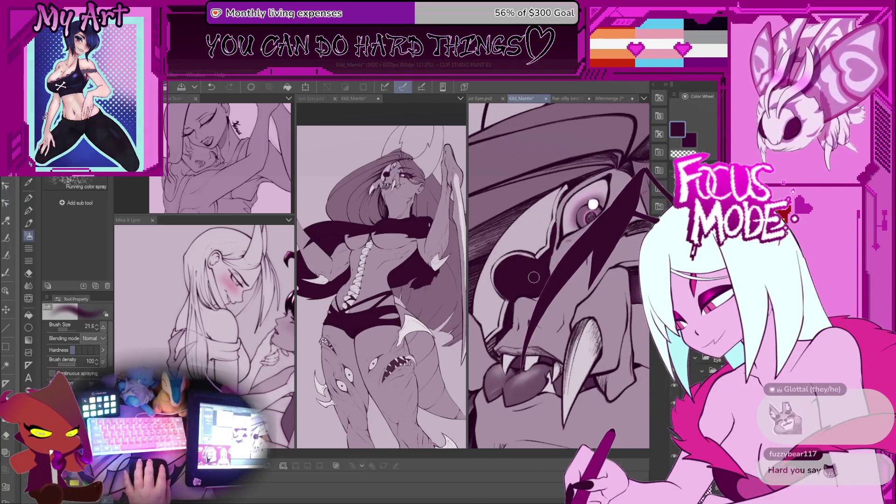
scroll(521, 285, "up", 2)
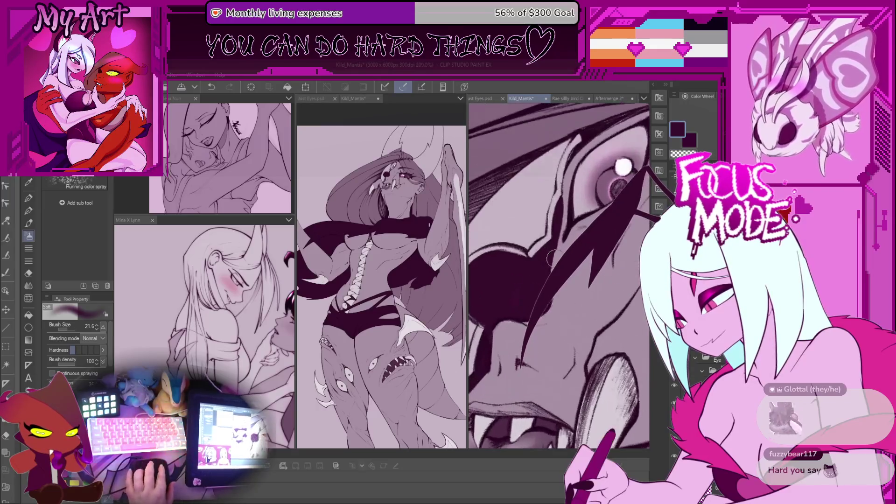
scroll(526, 301, "down", 2)
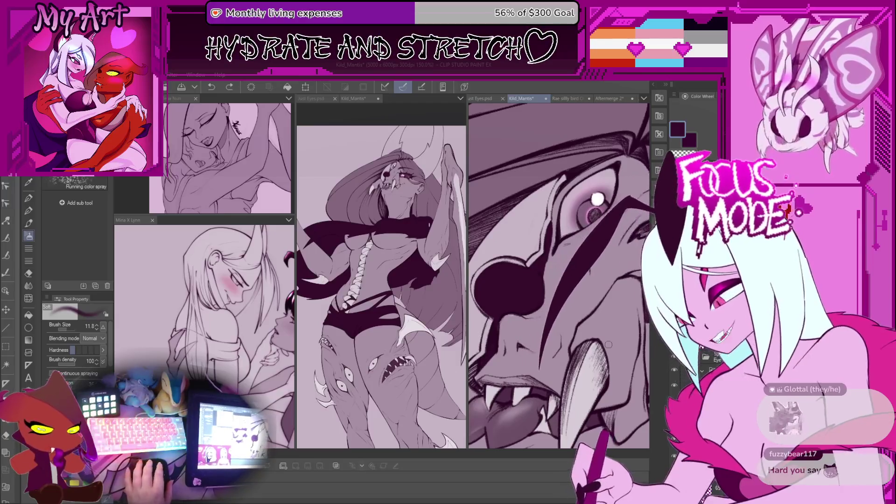
scroll(566, 322, "down", 1)
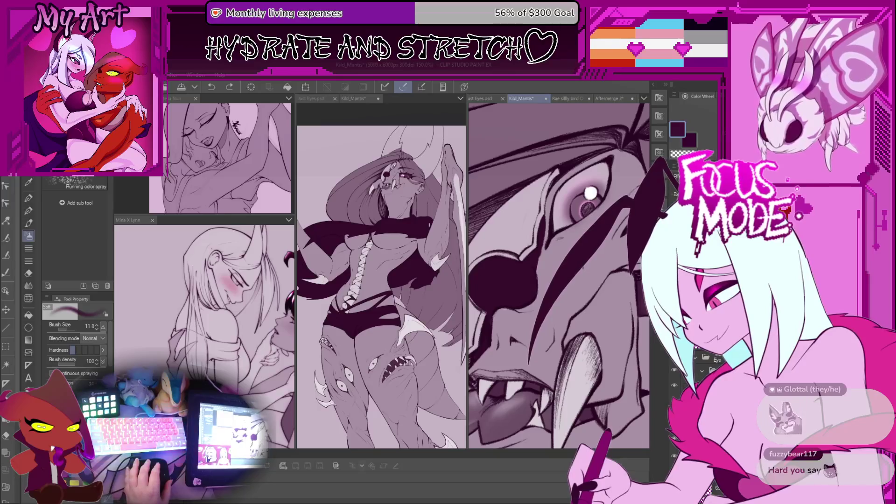
scroll(535, 296, "up", 3)
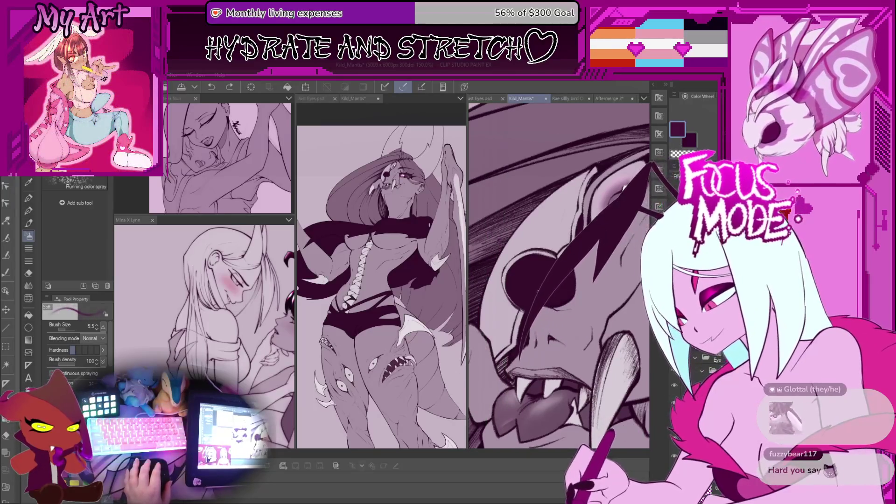
key("bracketright")
key("bracketright")
key("bracketright")
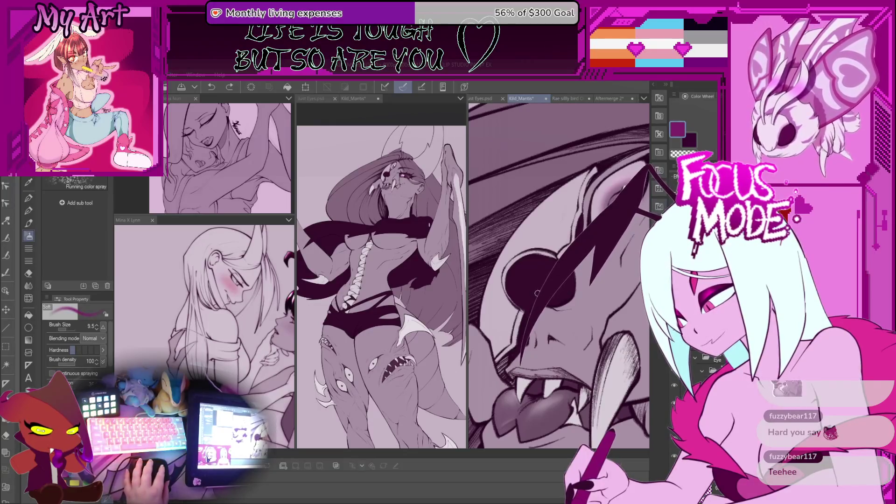
key("p")
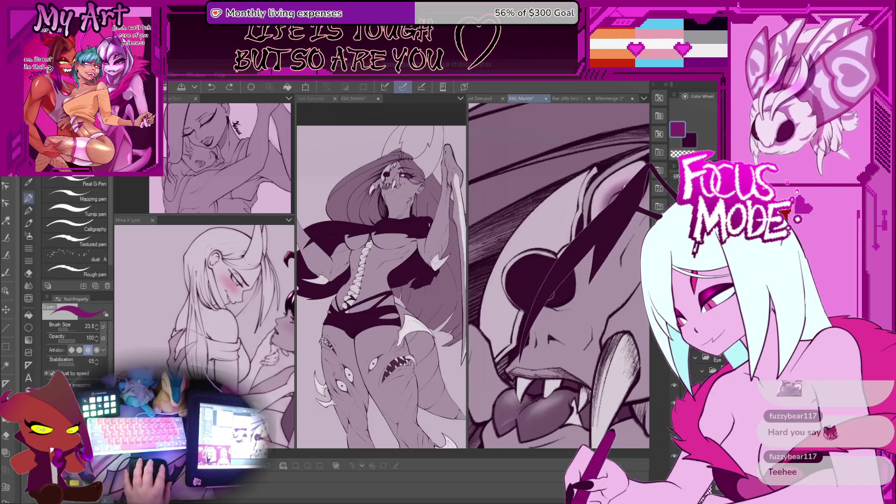
- Rotate the canvas toward the upper eye, try a light pink crescent highlight, then undo it
key("asciicircum")
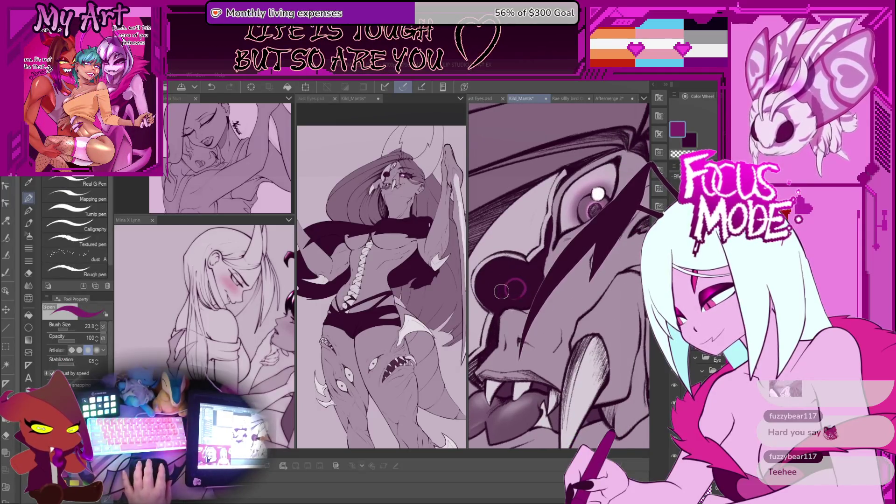
key("asciicircum")
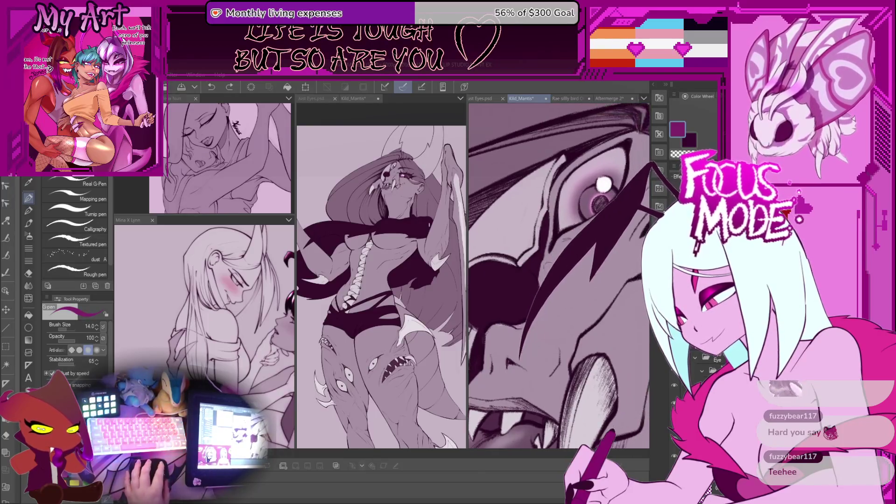
key("minus")
key("minus")
left_click_drag(526, 279, 518, 298)
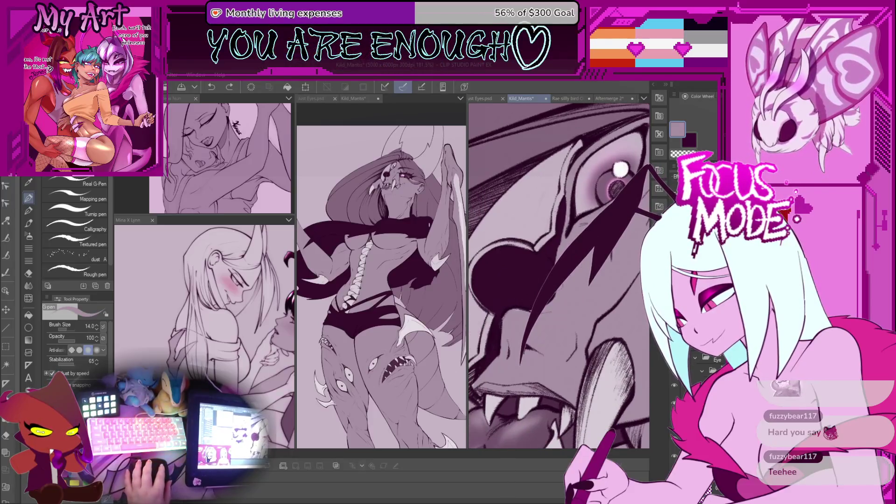
key("ctrl+z")
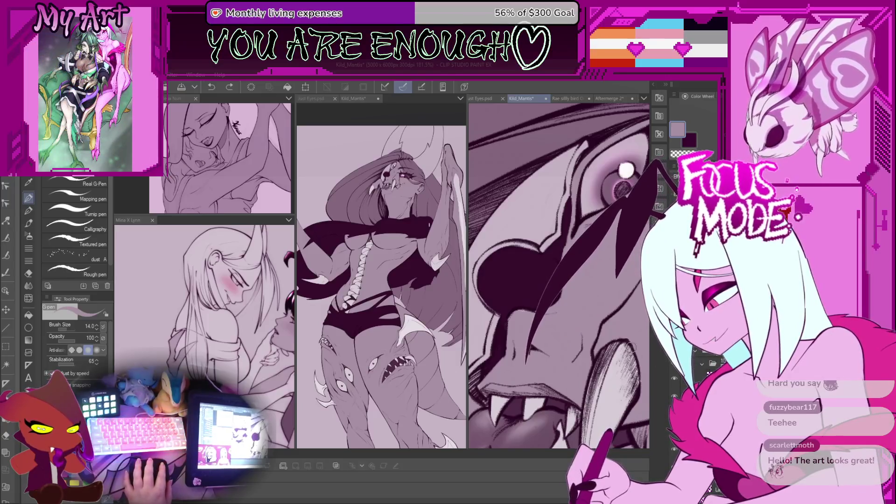
- Undo and restore the dark strokes across the eye, and shrink the pen slightly
scroll(610, 287, "down", 1)
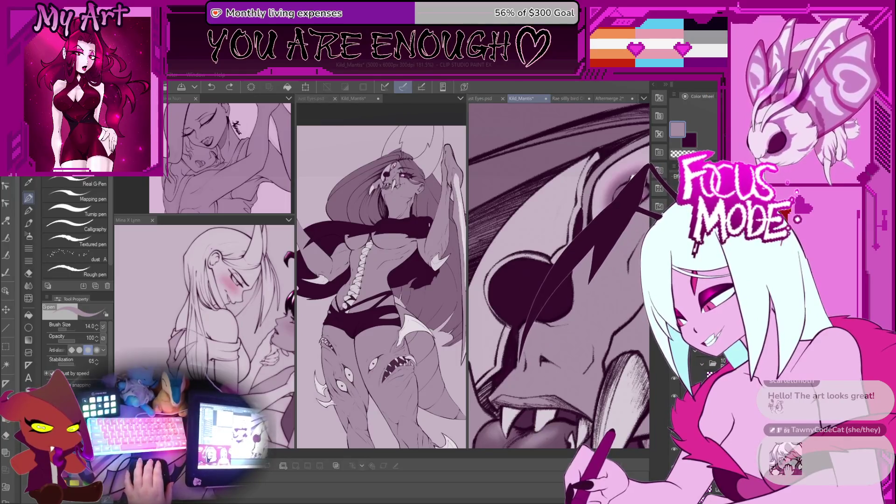
key("ctrl+z")
key("ctrl+z")
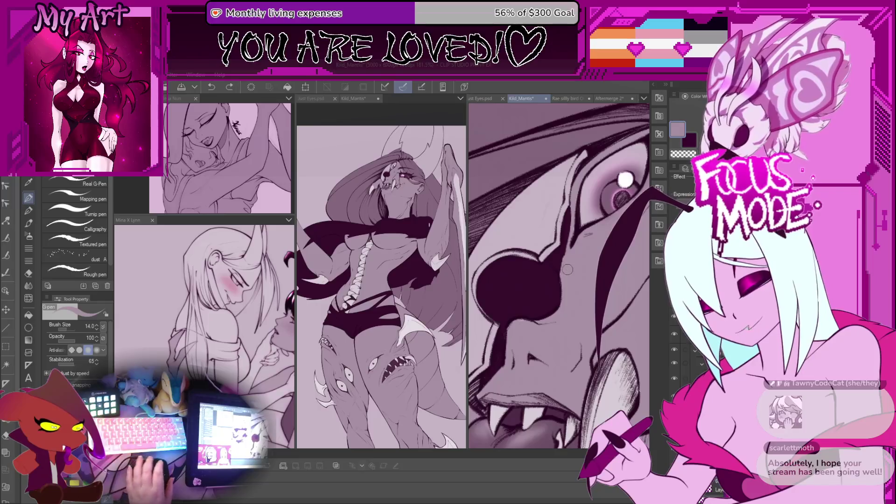
key("ctrl+y")
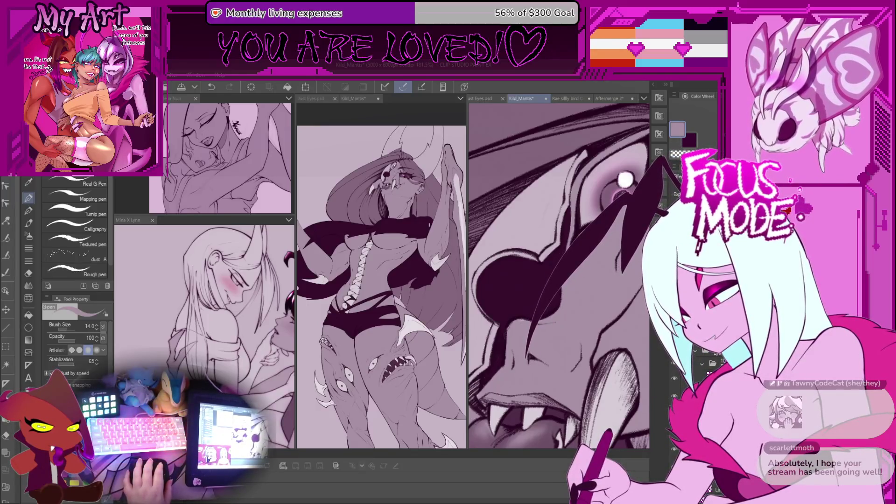
key("ctrl+z")
scroll(511, 282, "up", 2)
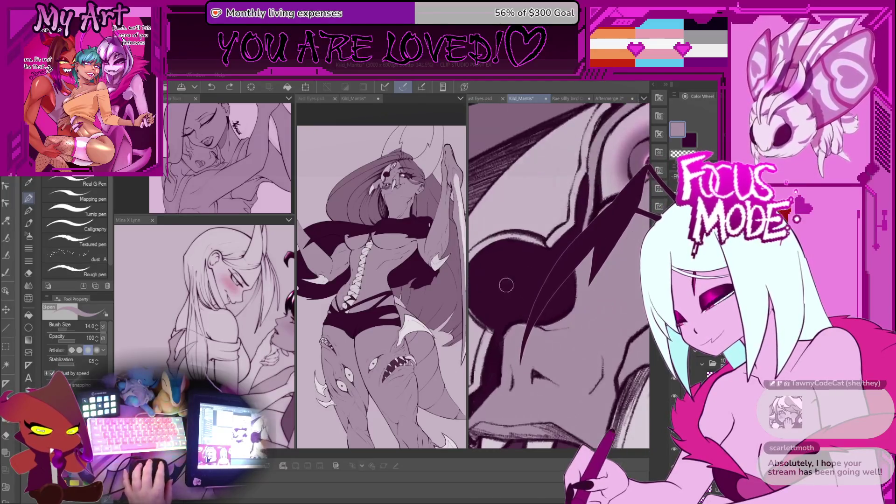
key("bracketleft")
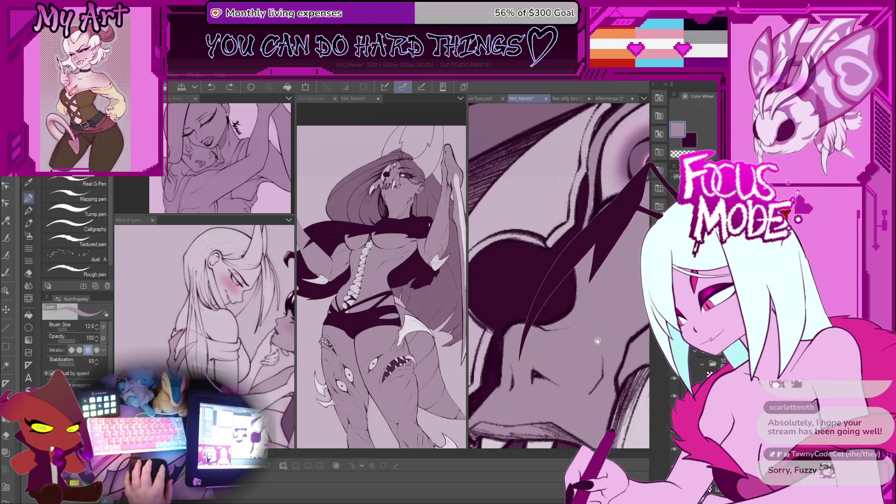
scroll(575, 319, "down", 3)
scroll(482, 295, "up", 3)
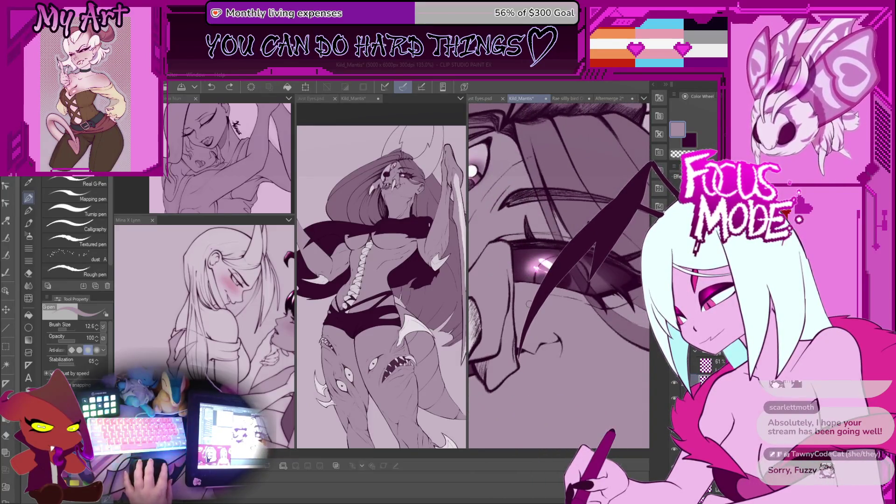
left_click_drag(536, 270, 581, 310)
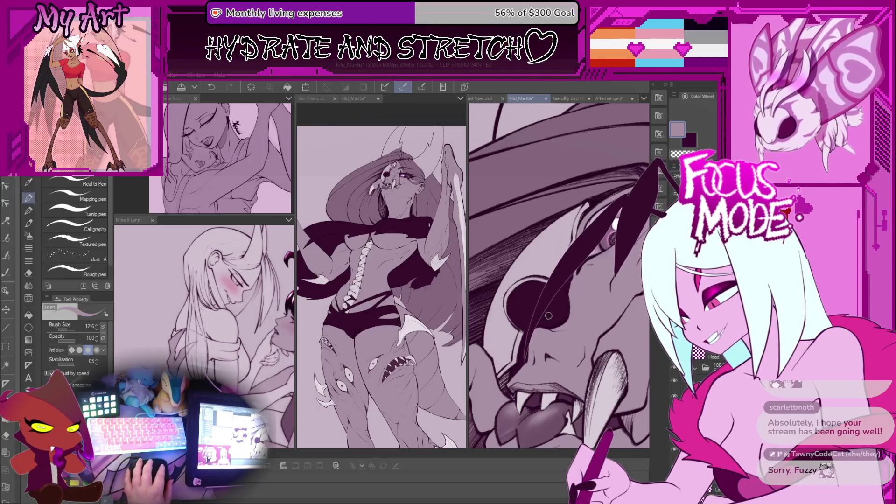
scroll(558, 275, "up", 2)
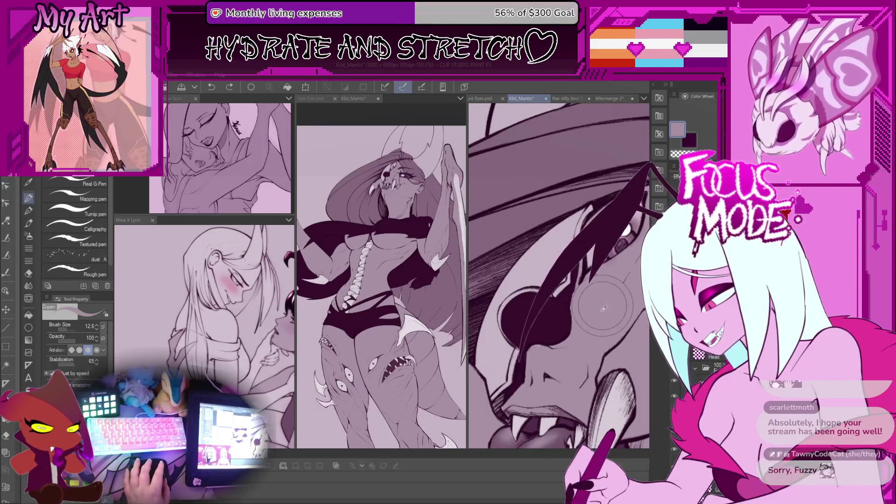
- Reshape the thick dark hair strand over the eye, undoing and restoring the stroke
left_click_drag(536, 322, 545, 289)
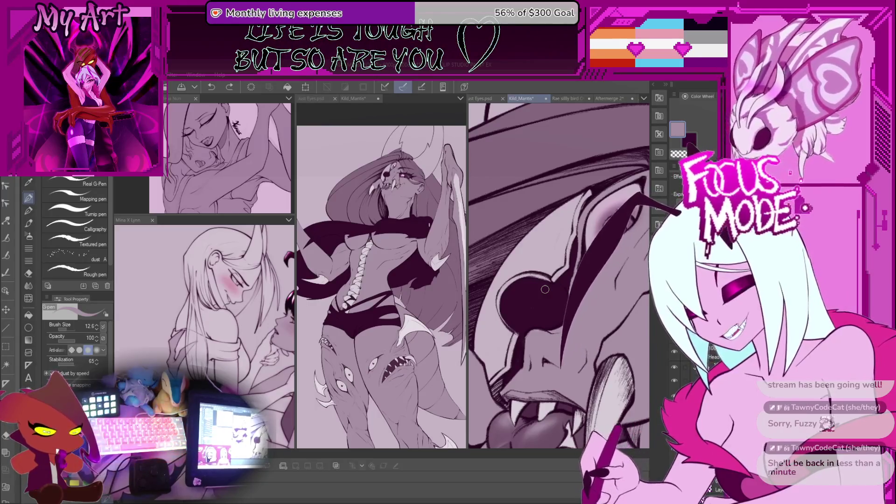
key("ctrl+z")
key("ctrl+y")
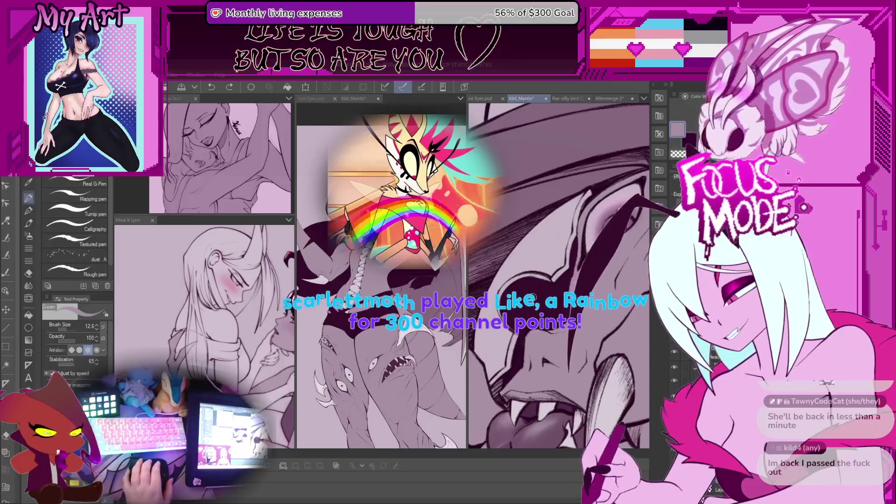
scroll(522, 285, "up", 2)
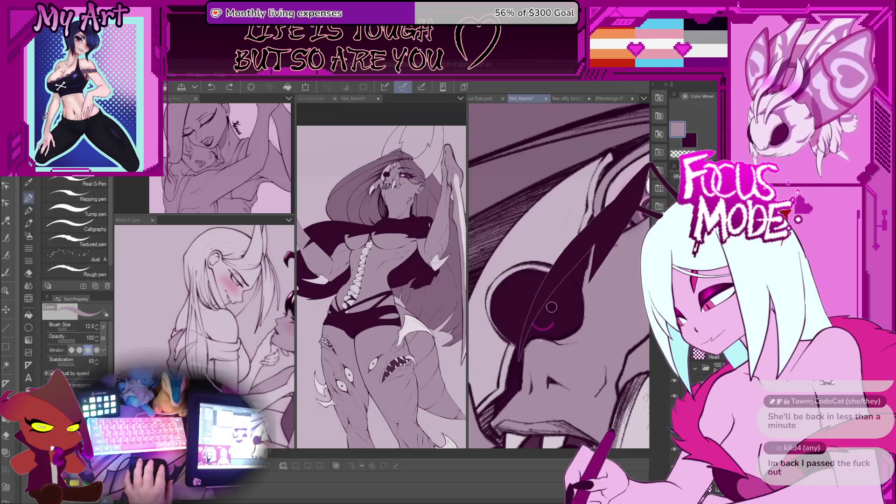
scroll(531, 333, "down", 3)
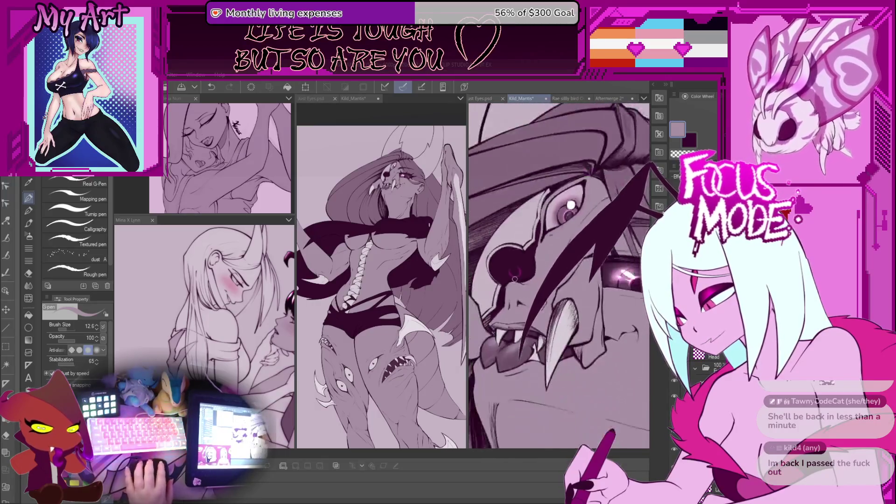
scroll(528, 271, "up", 2)
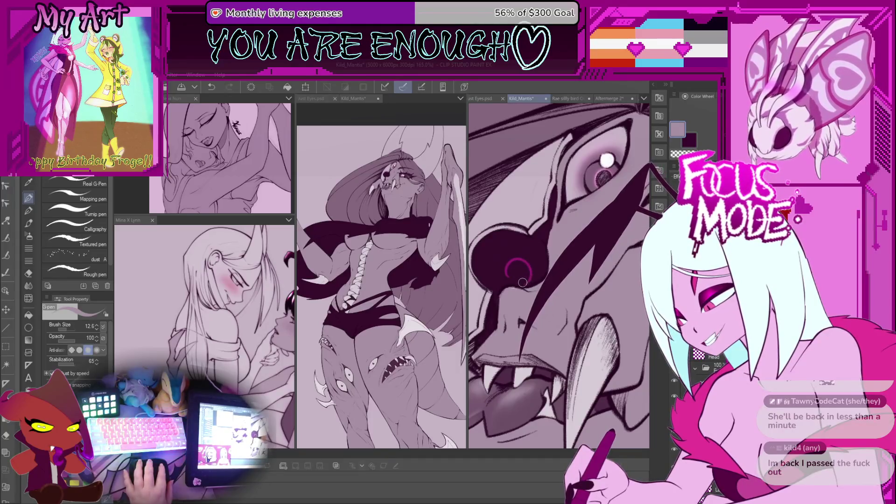
scroll(522, 284, "up", 1)
- Frame the magenta eye ring and settle on the pen after trying the brush sub tools
scroll(511, 264, "up", 1)
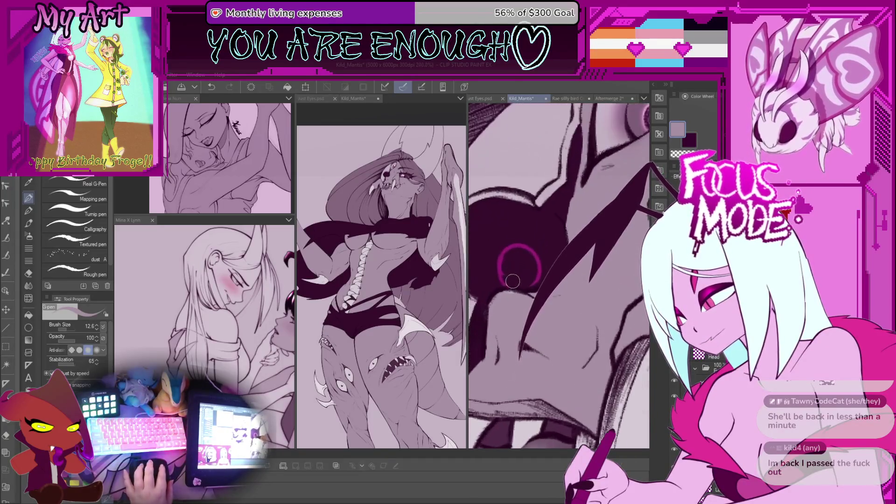
left_click_drag(505, 273, 507, 278)
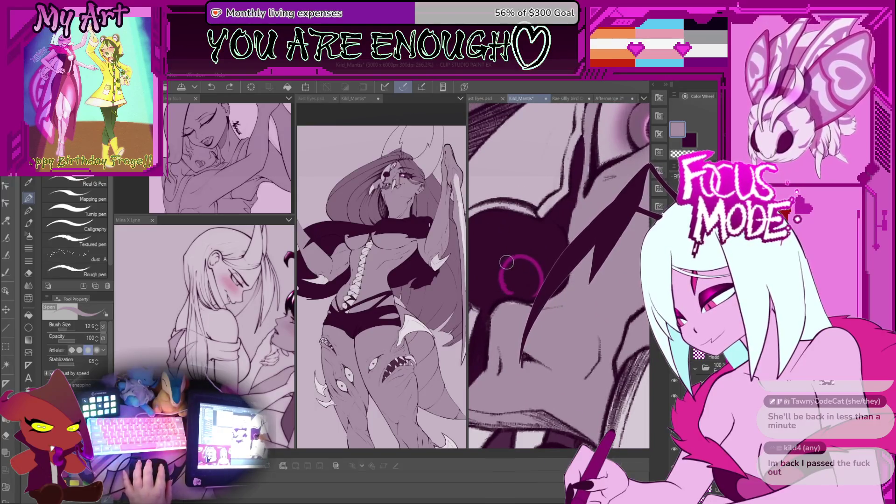
key("b")
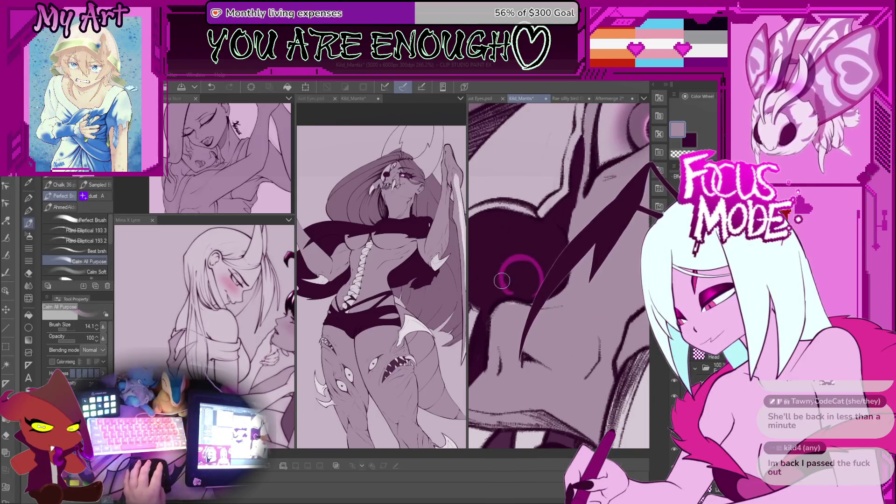
key("b")
key("p")
scroll(518, 269, "down", 1)
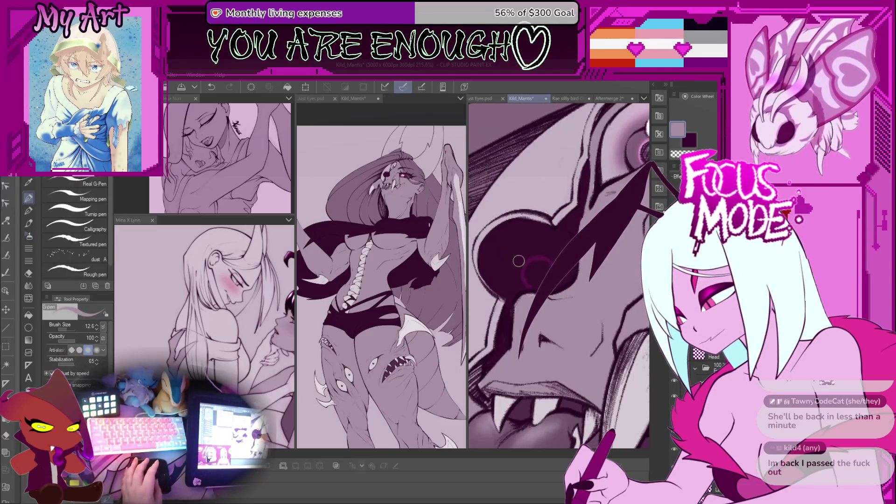
key("b")
left_click_drag(518, 261, 499, 299)
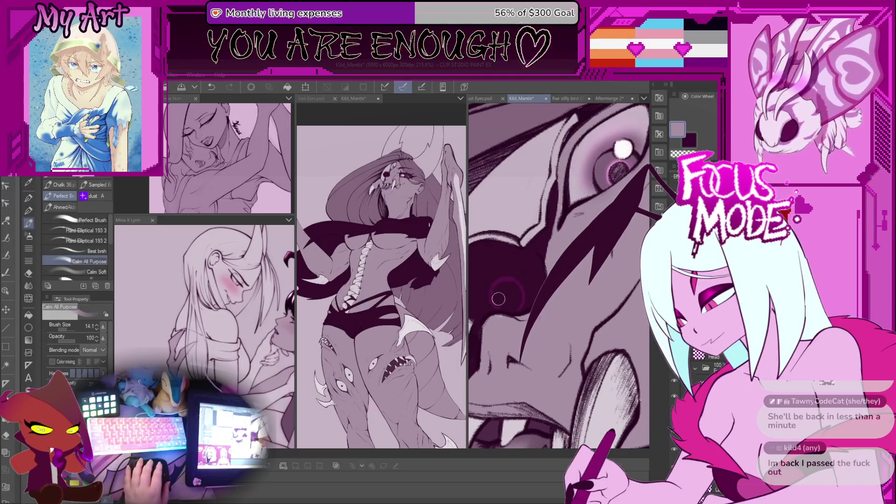
key("p")
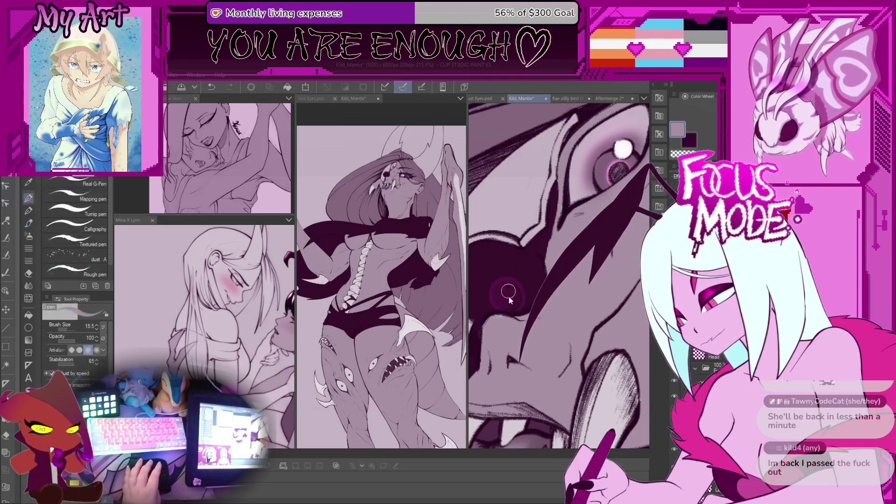
scroll(502, 277, "down", 1)
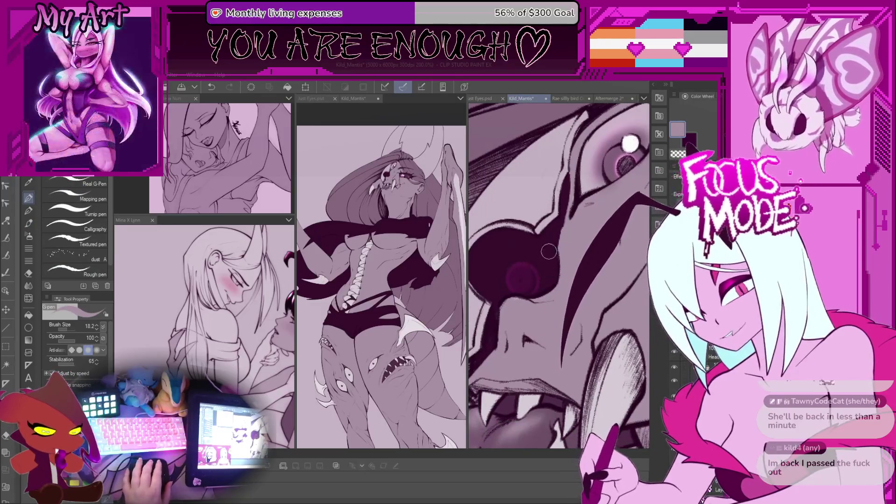
scroll(518, 280, "up", 2)
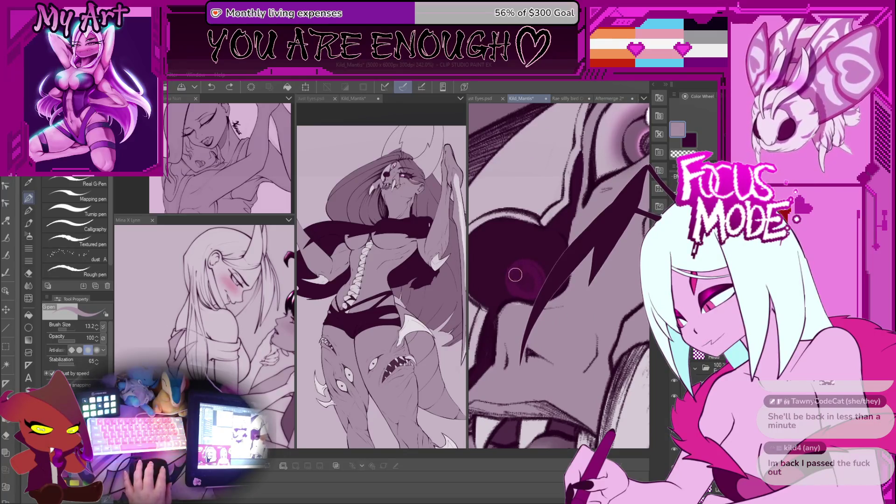
- Enlarge the pen and pick the dark purple from the eye, discarding the first test line
left_click_drag(518, 275, 529, 277)
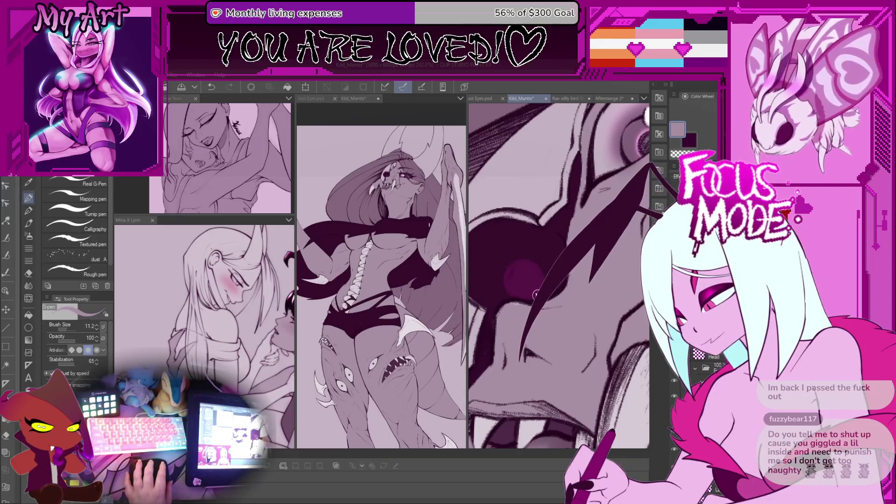
key("bracketright")
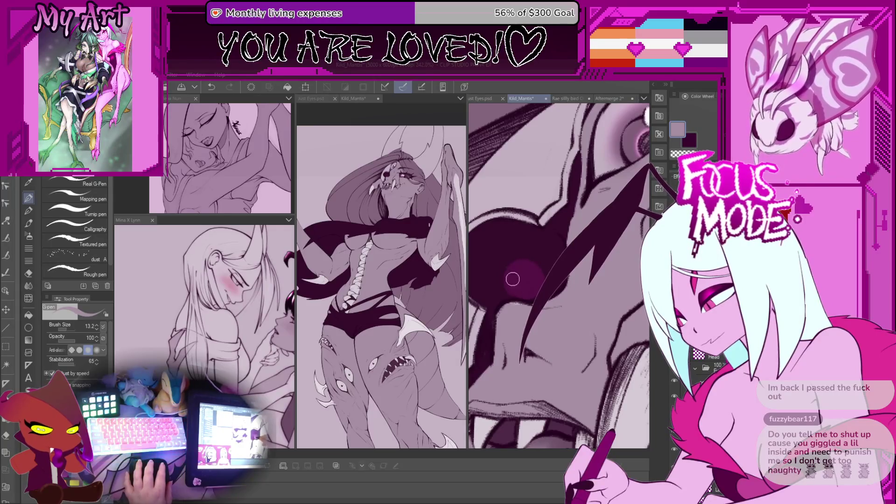
left_click(510, 259, "alt")
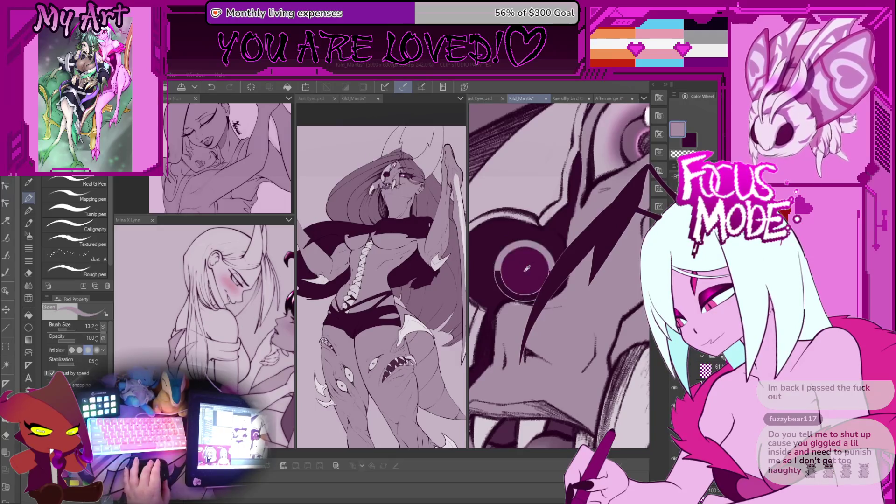
scroll(527, 268, "up", 2)
left_click_drag(495, 257, 534, 259)
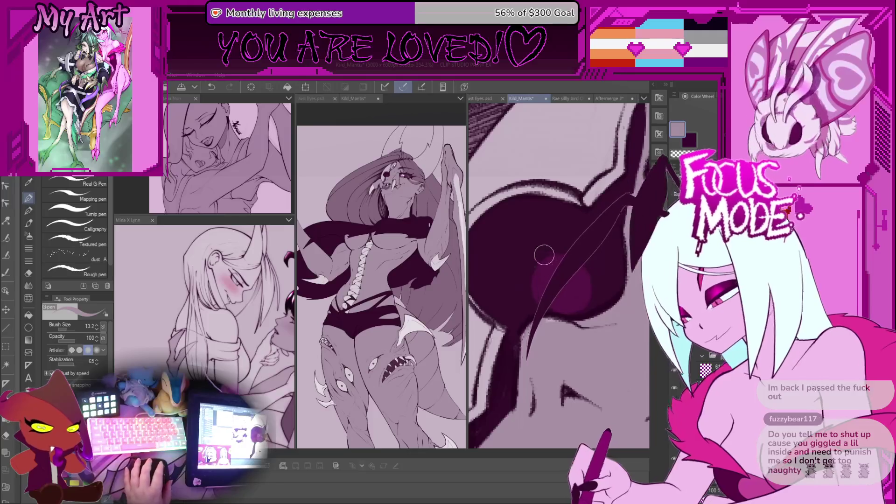
key("ctrl+z")
- Draw the tapered dark strand across the eye over several attempts, undoing each one
left_click_drag(559, 366, 620, 206)
key("ctrl+z")
left_click_drag(565, 346, 616, 210)
key("ctrl+z")
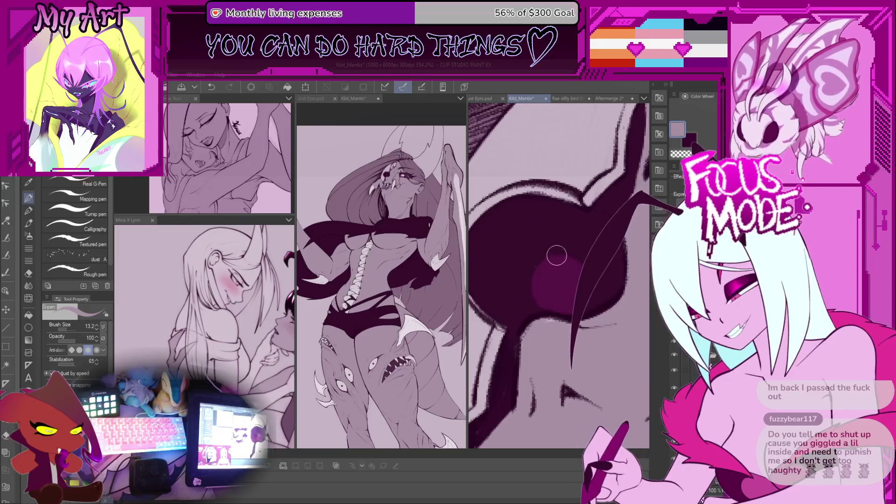
left_click_drag(567, 364, 605, 224)
key("ctrl+z")
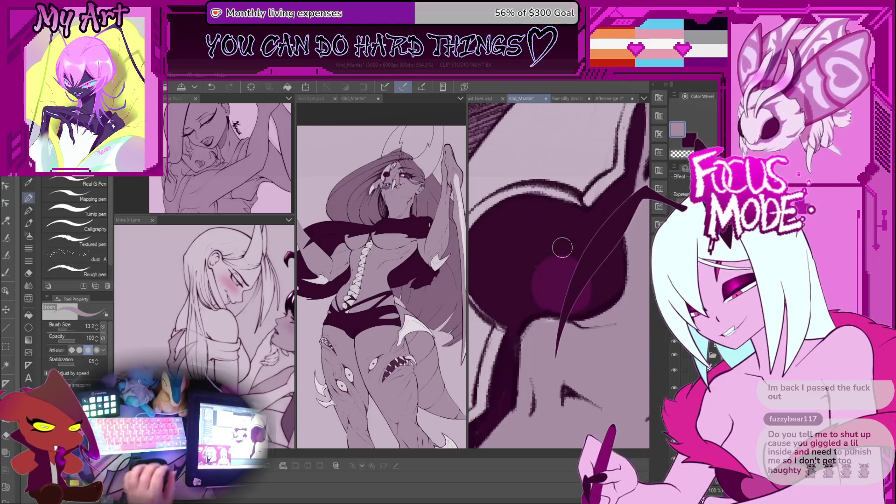
left_click_drag(568, 368, 606, 223)
scroll(545, 253, "up", 2)
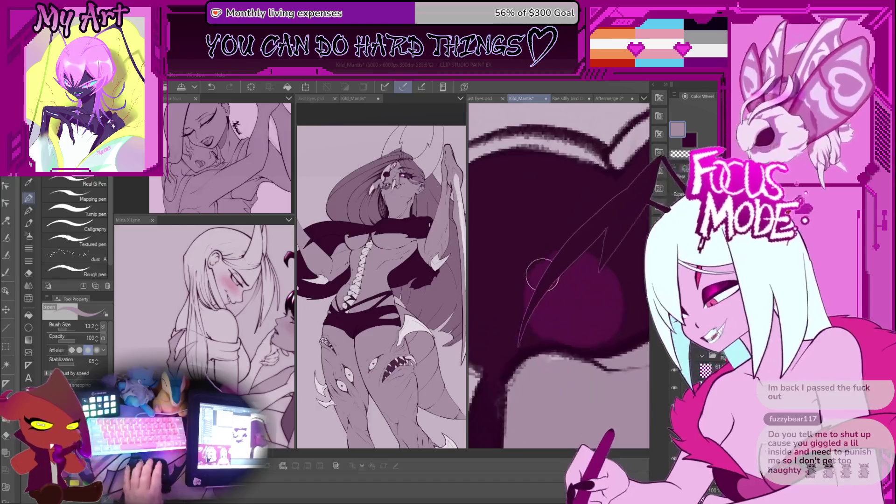
key("ctrl+z")
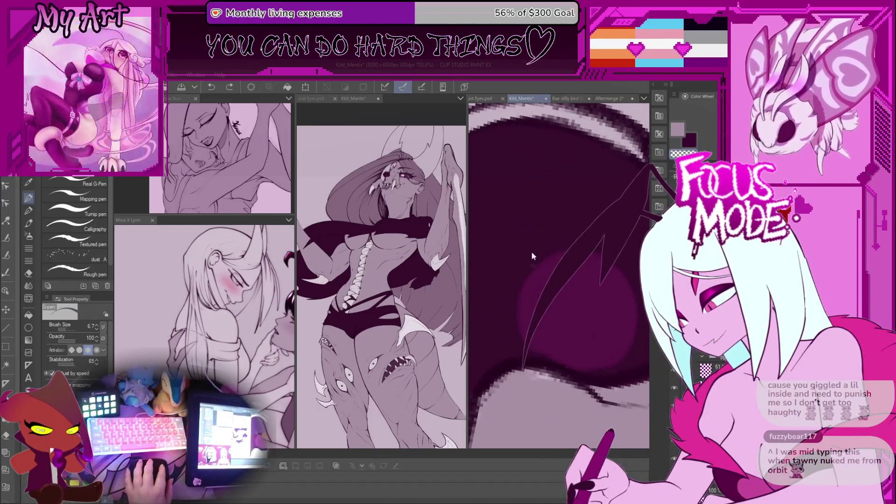
- Redraw the strand's notch and refine the edges of the dark wedge
mouse_move(520, 362)
left_mouse_down()
mouse_move(606, 220)
mouse_move(536, 256)
left_mouse_up()
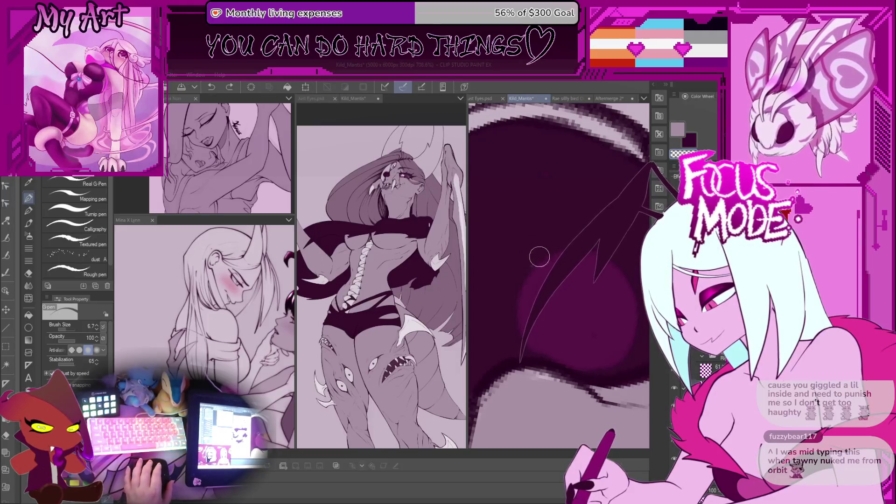
scroll(558, 224, "up", 2)
left_click_drag(600, 238, 544, 276)
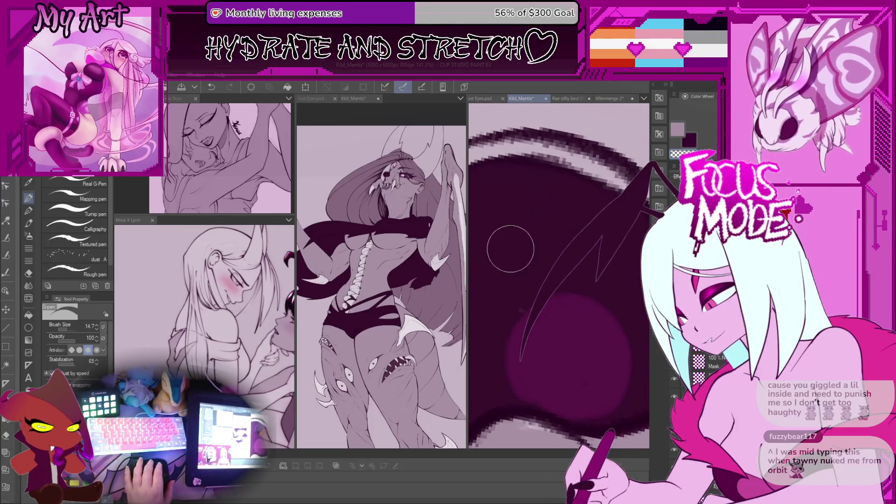
mouse_move(600, 236)
left_mouse_down()
mouse_move(522, 333)
mouse_move(530, 216)
mouse_move(592, 255)
mouse_move(555, 280)
mouse_move(578, 252)
mouse_move(524, 303)
mouse_move(560, 280)
mouse_move(566, 310)
mouse_move(547, 288)
left_mouse_up()
scroll(574, 306, "down", 1)
scroll(555, 266, "down", 5)
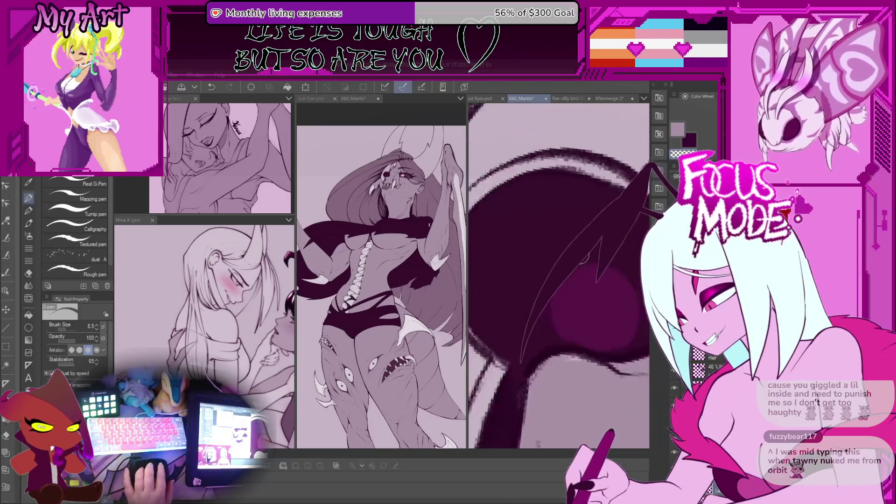
scroll(559, 247, "down", 5)
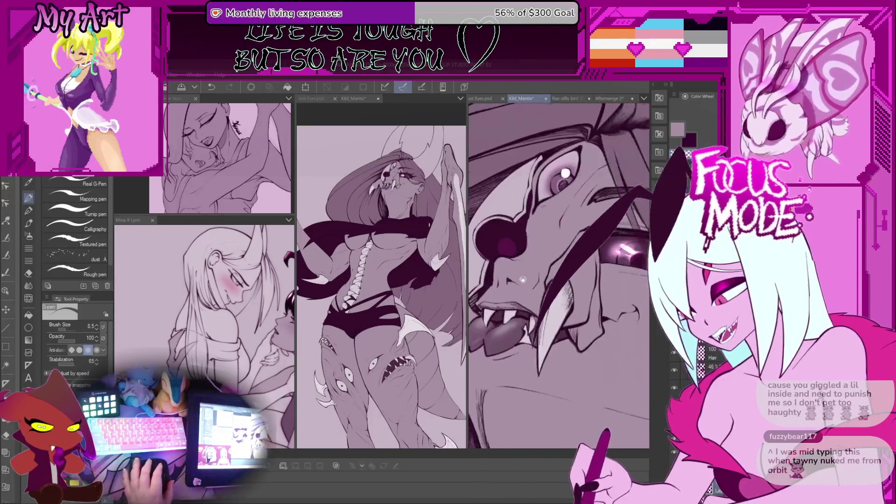
scroll(562, 240, "down", 6)
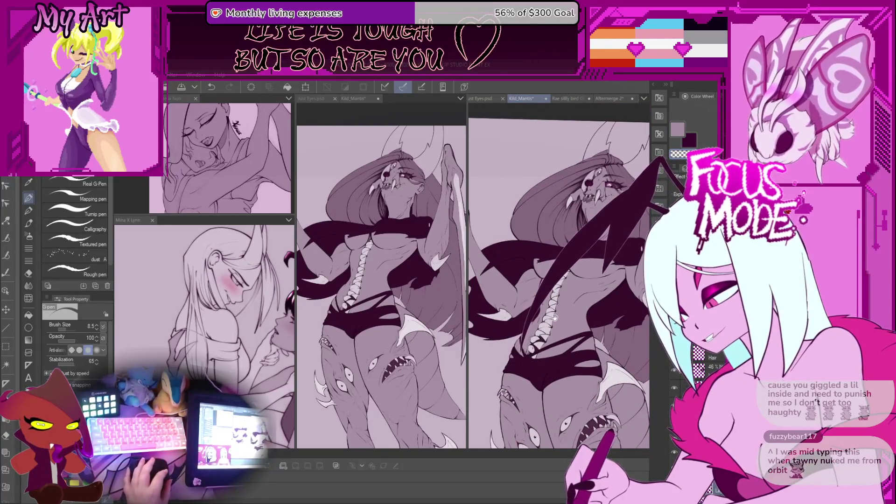
scroll(527, 269, "up", 3)
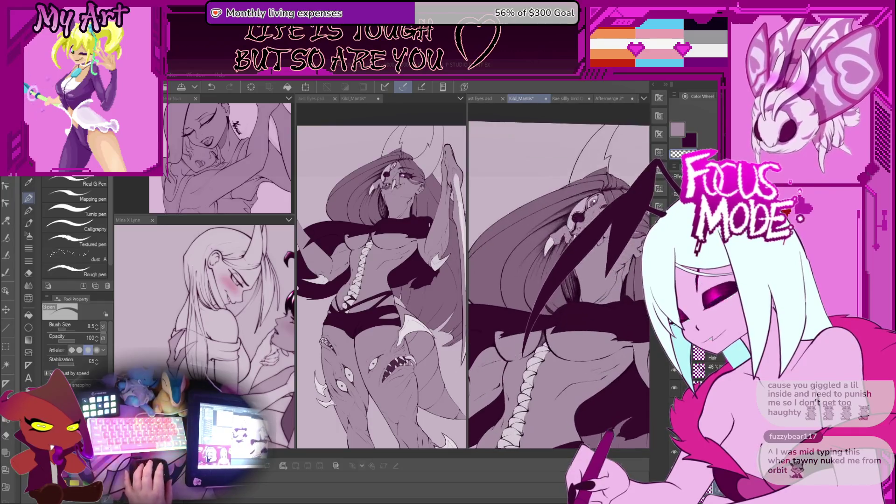
scroll(554, 256, "up", 4)
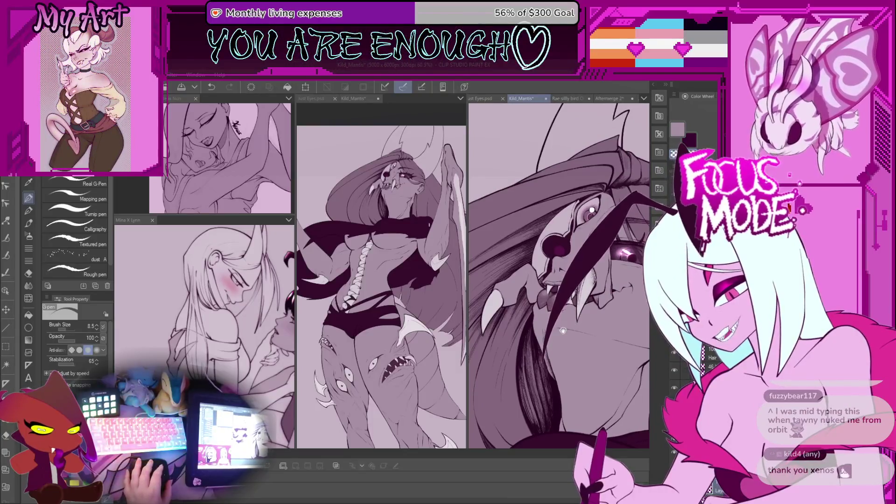
scroll(565, 294, "up", 2)
scroll(561, 293, "down", 2)
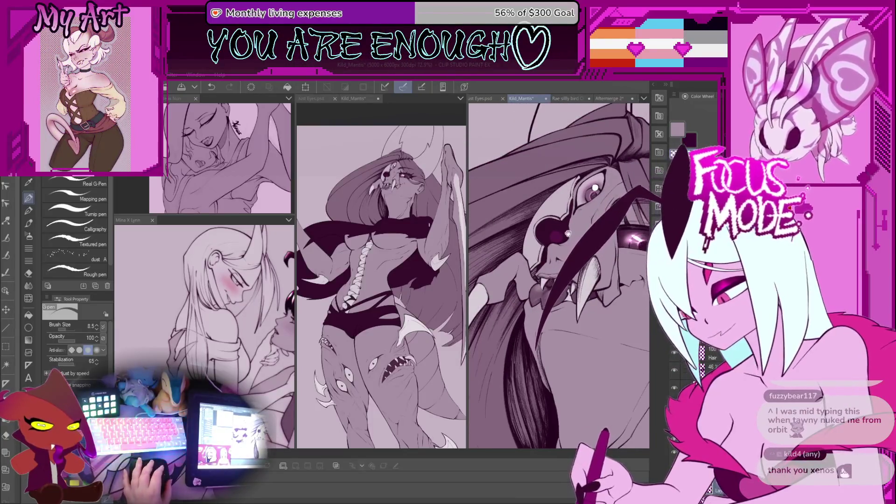
scroll(567, 232, "up", 1)
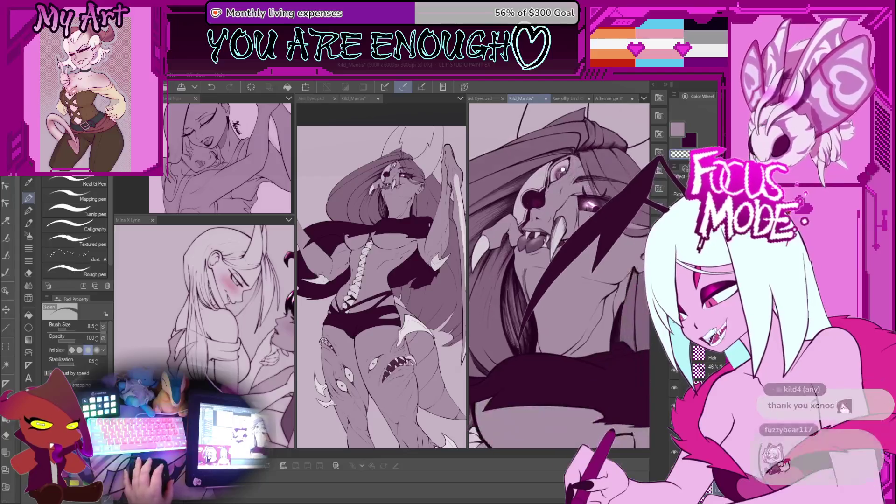
scroll(560, 280, "down", 2)
scroll(559, 275, "up", 2)
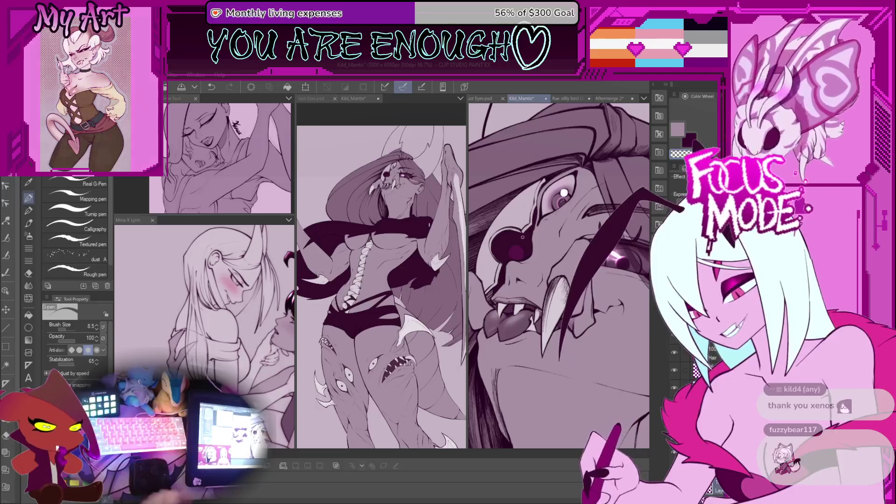
scroll(558, 275, "down", 3)
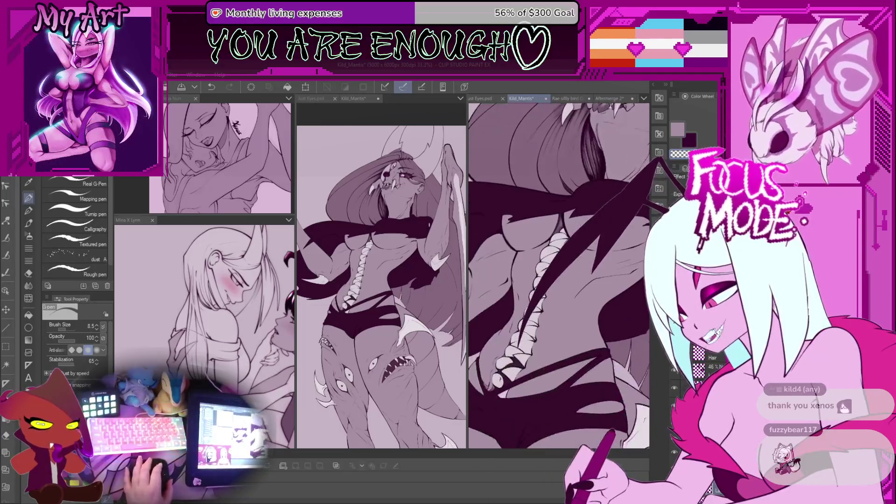
scroll(559, 275, "down", 5)
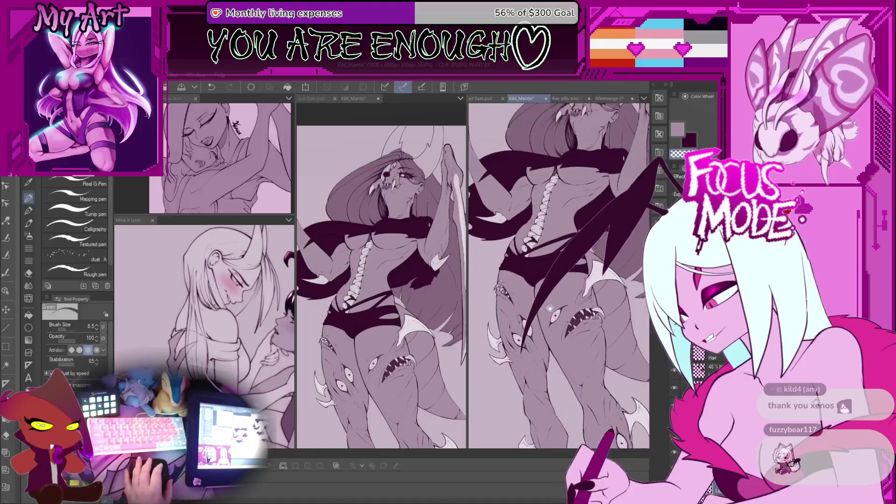
scroll(559, 275, "up", 2)
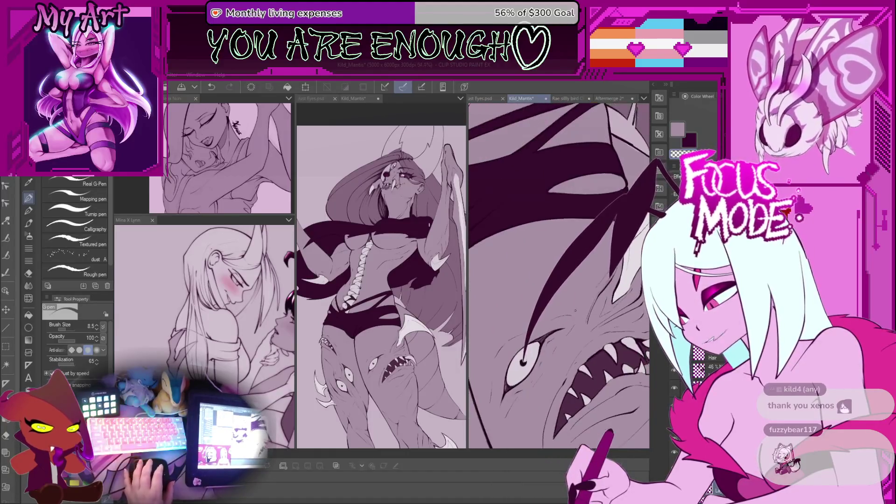
scroll(559, 286, "down", 1)
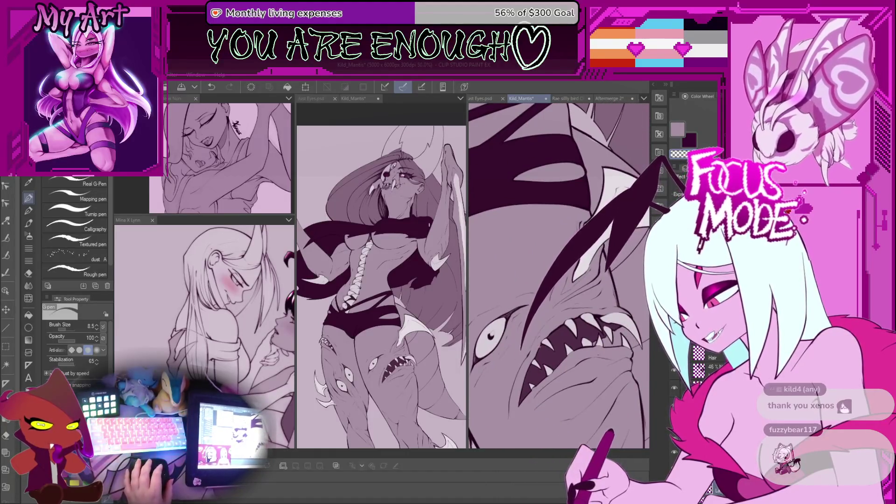
scroll(558, 275, "down", 2)
scroll(558, 276, "up", 5)
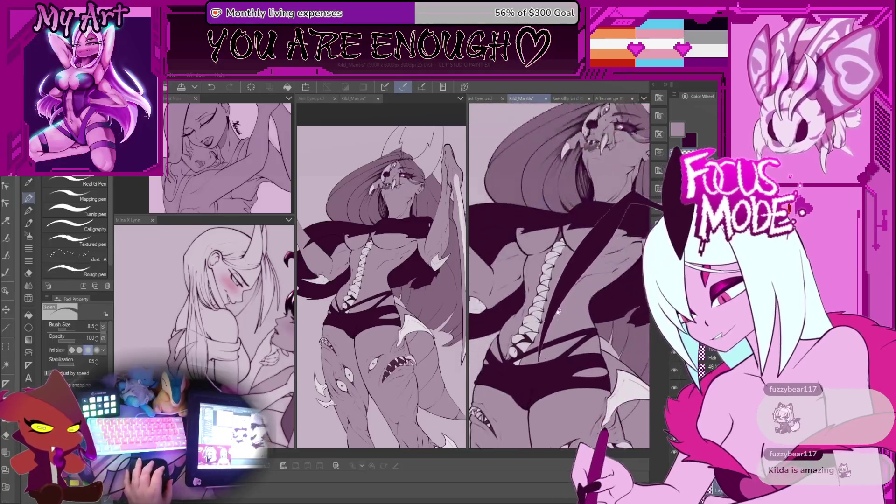
scroll(526, 287, "up", 4)
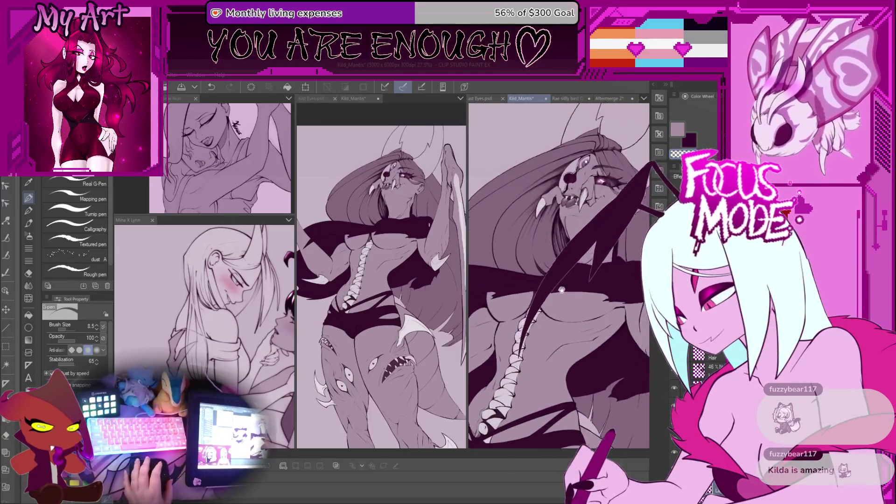
scroll(559, 297, "up", 2)
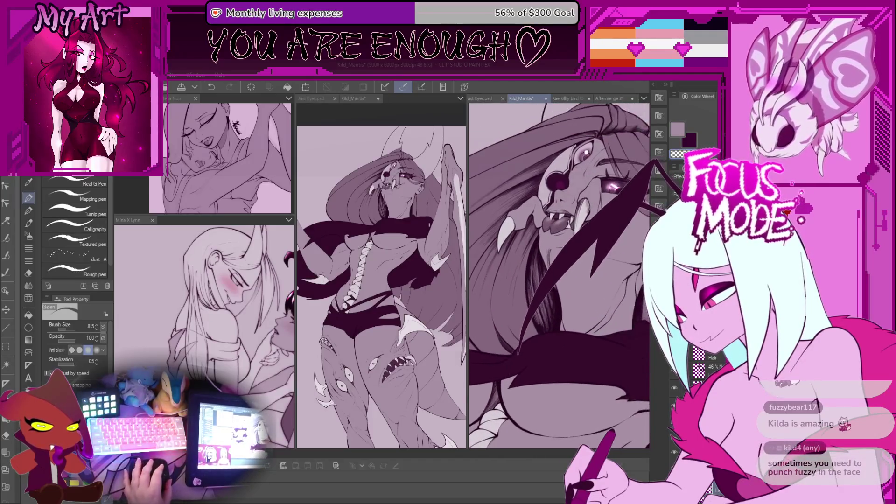
scroll(577, 295, "up", 1)
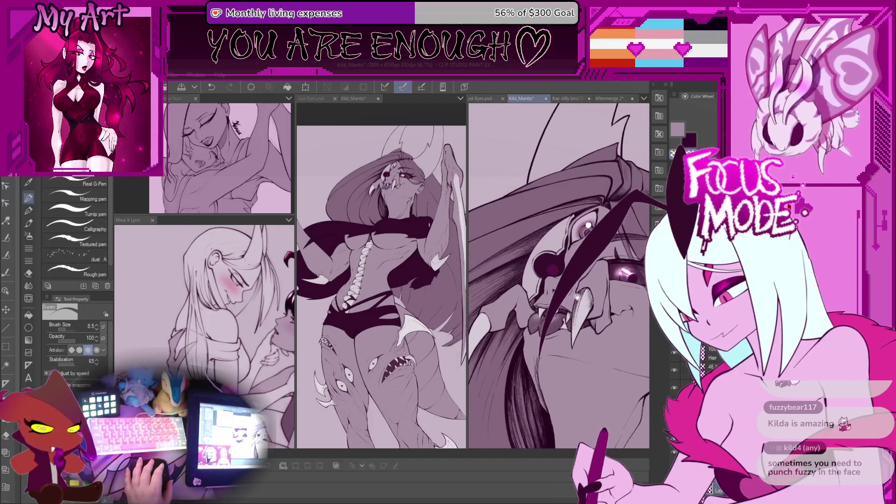
scroll(534, 282, "up", 6)
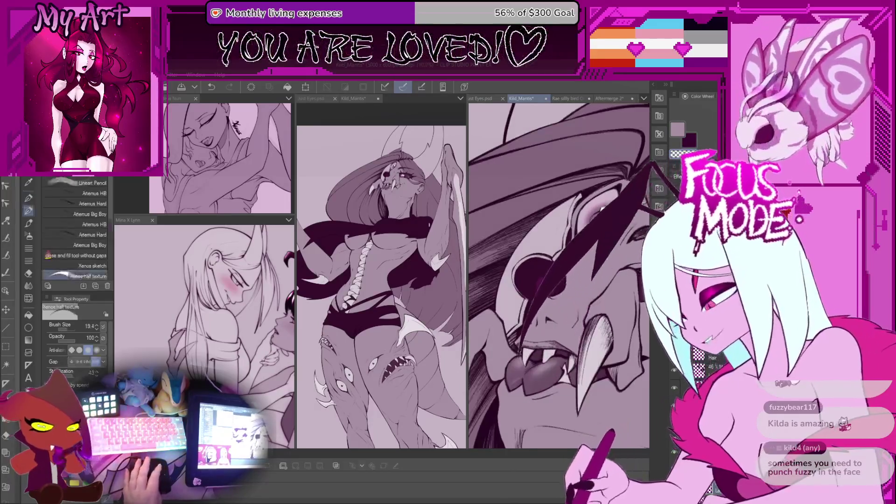
- Erase a ring into the creature's dark pupil, then switch to the Xenos half texture pencil
scroll(534, 282, "up", 2)
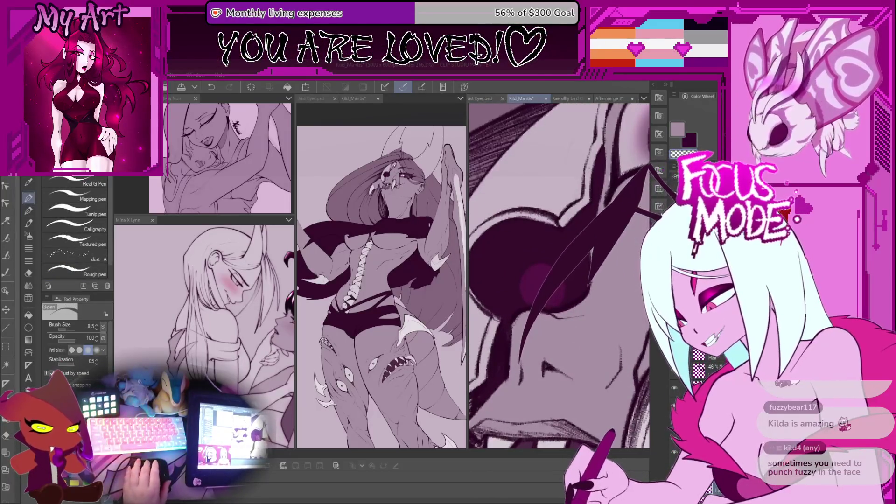
left_click_drag(547, 276, 549, 289)
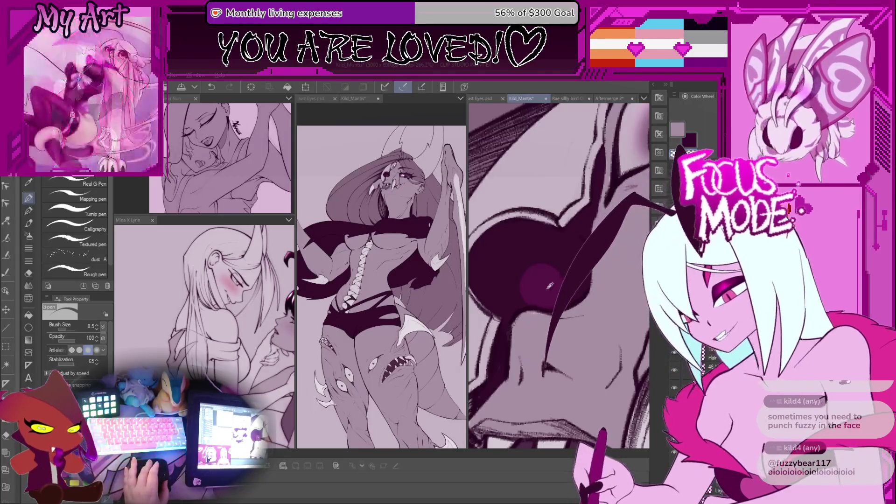
scroll(546, 289, "up", 2)
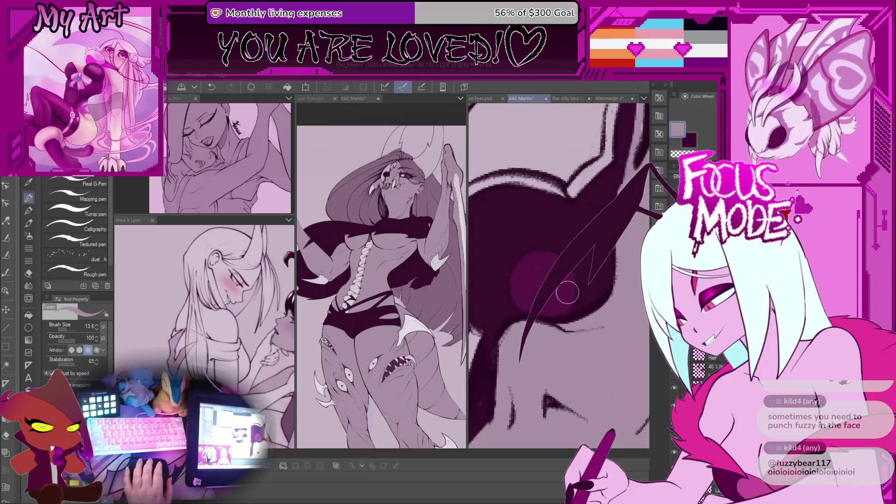
scroll(532, 280, "down", 5)
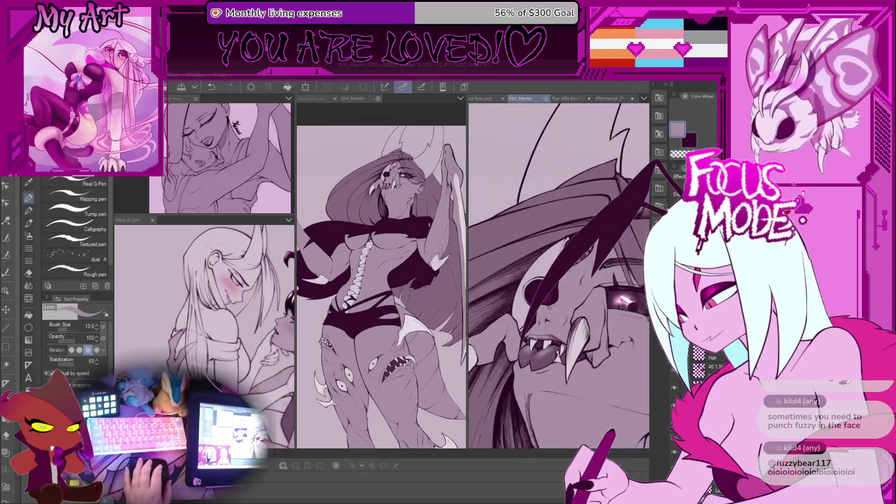
scroll(568, 307, "up", 3)
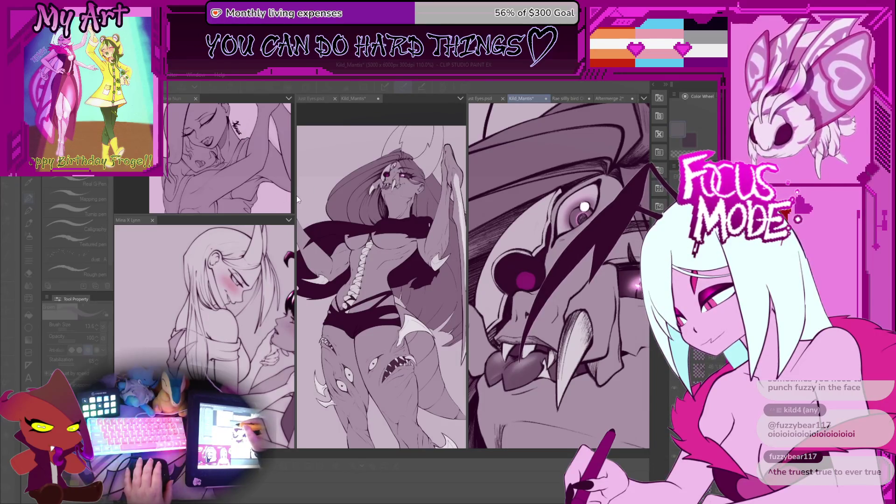
key("p")
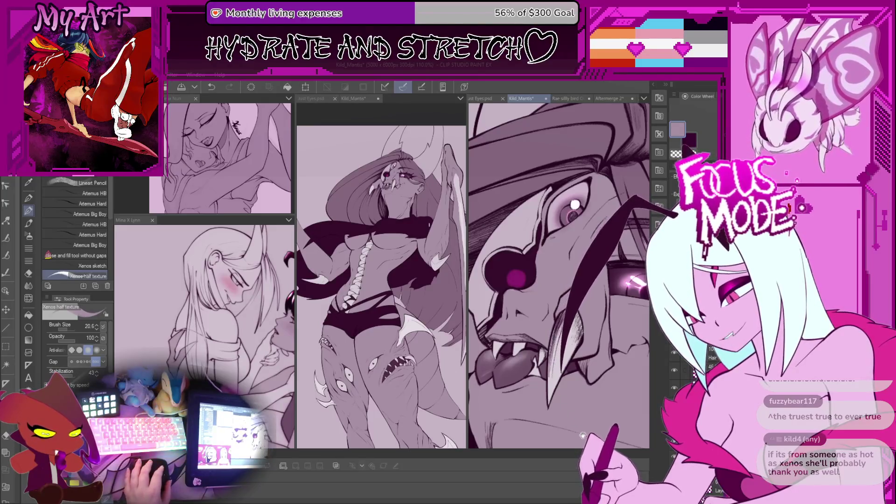
- Rotate and pan the face view and switch to the G-pen, adjusting its size
left_click_drag(578, 430, 594, 396)
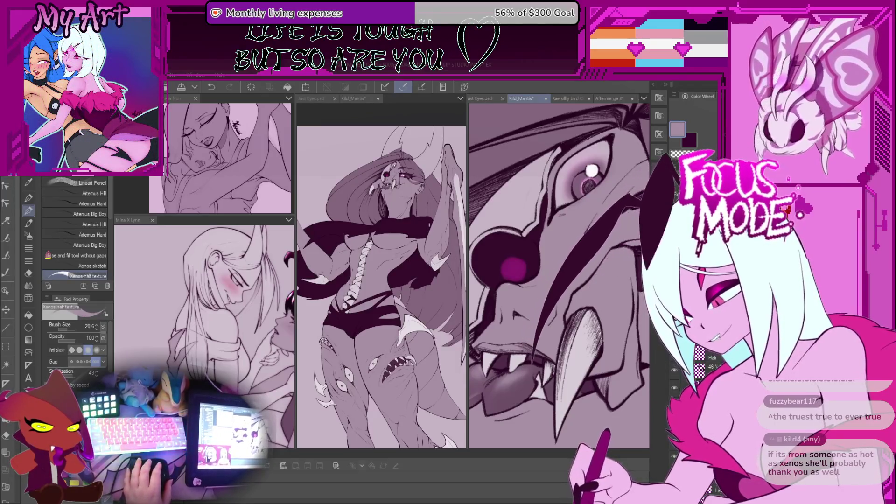
key("p")
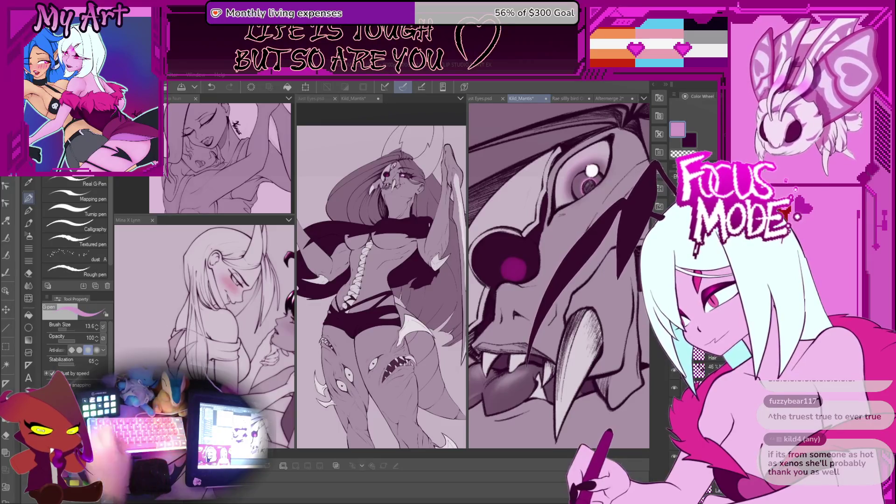
key("bracketright")
key("bracketright")
key("bracketright")
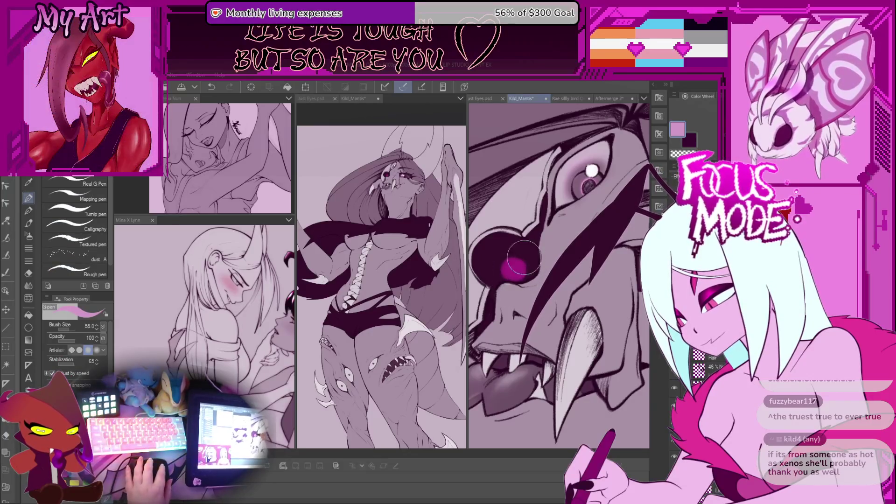
scroll(527, 271, "down", 2)
key("bracketleft")
key("bracketleft")
key("bracketleft")
left_click_drag(571, 329, 543, 333)
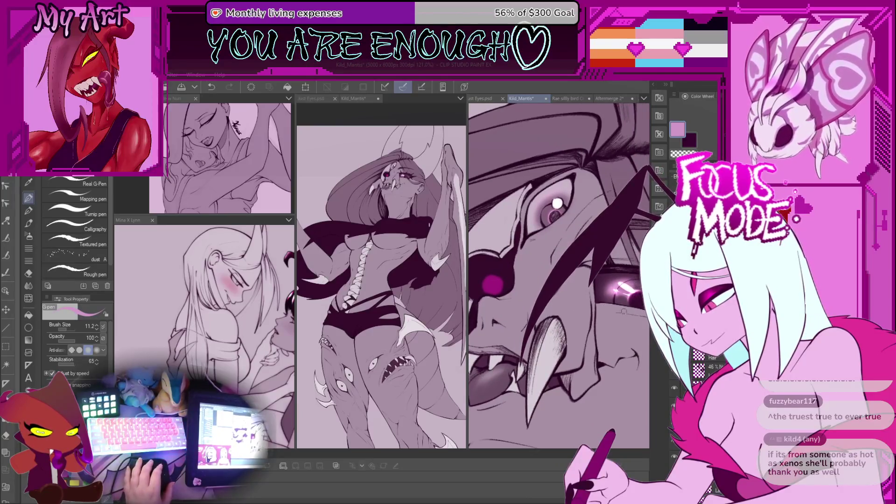
left_click_drag(640, 297, 671, 297)
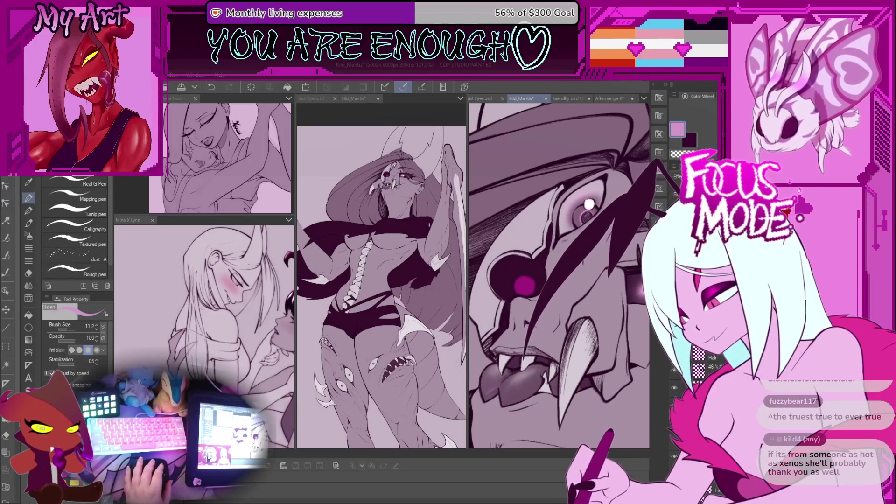
- Pick dark purple from the eye and load the Calm All Purpose brush at size 13.5
left_click(509, 261, "alt")
scroll(514, 270, "up", 3)
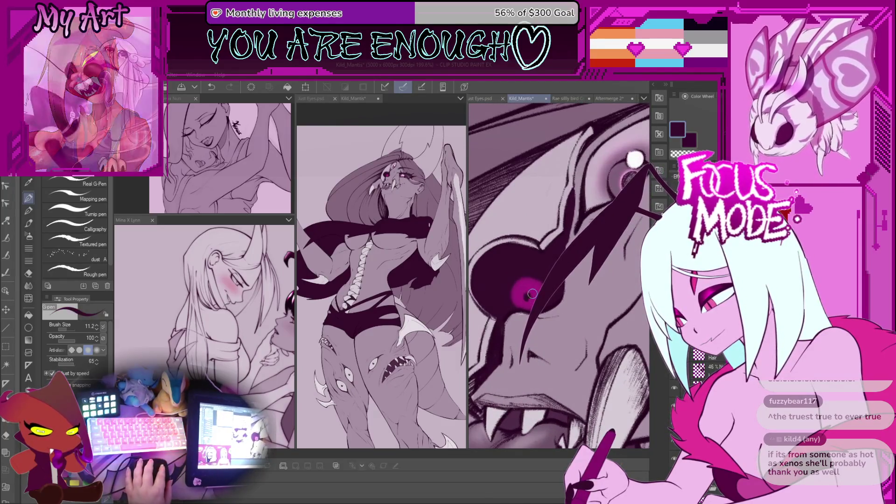
scroll(528, 295, "up", 2)
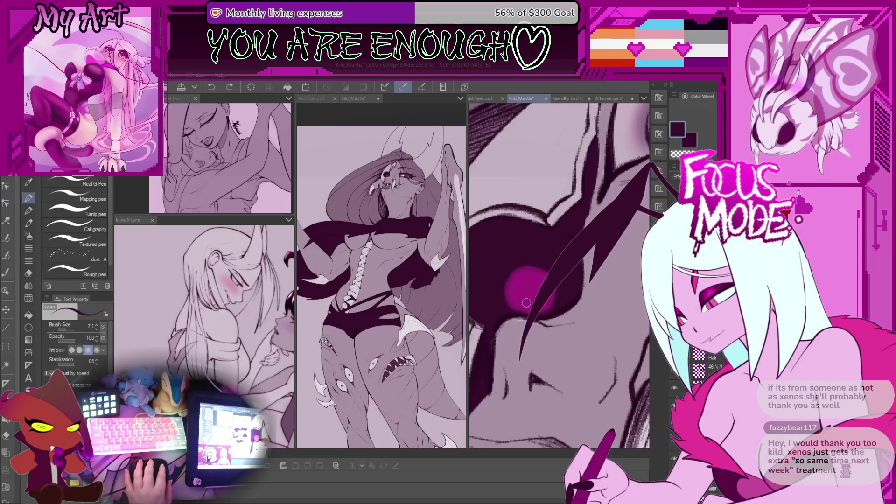
left_click_drag(526, 303, 506, 288)
key("b")
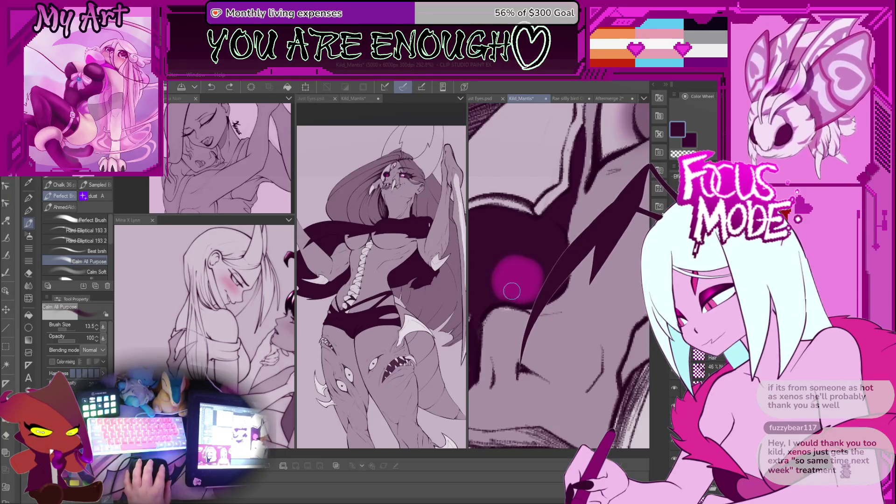
- Paint over the bright magenta eye to darken it, enlarging the brush
left_click_drag(508, 290, 510, 279)
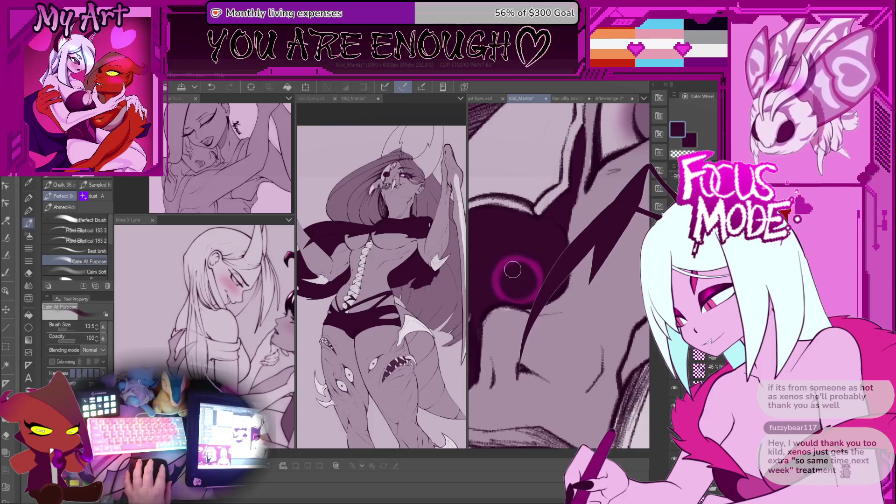
key("bracketright")
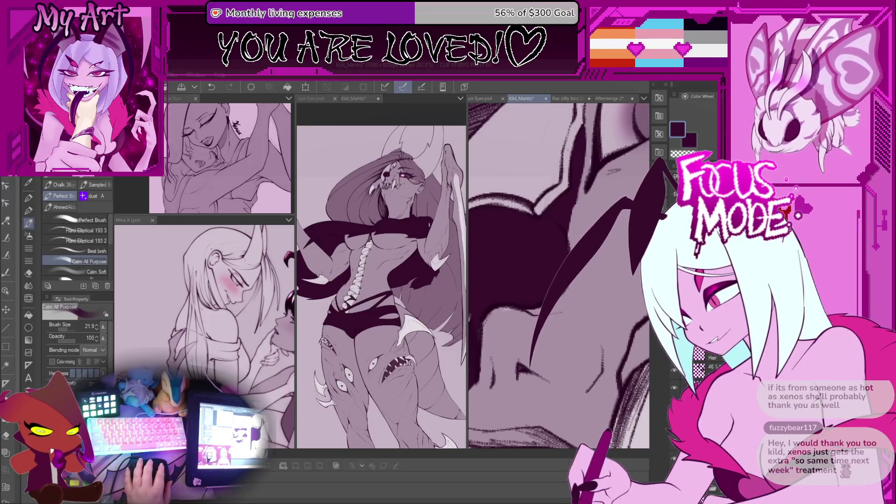
scroll(517, 278, "down", 3)
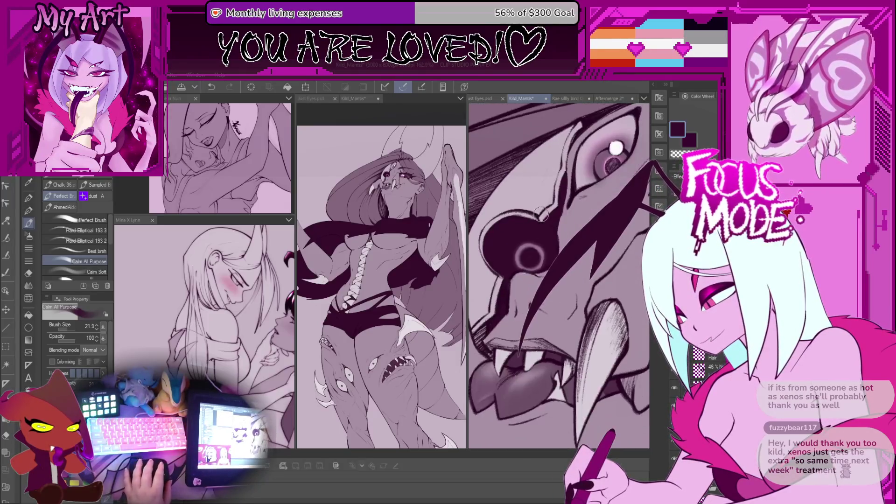
scroll(535, 251, "up", 1)
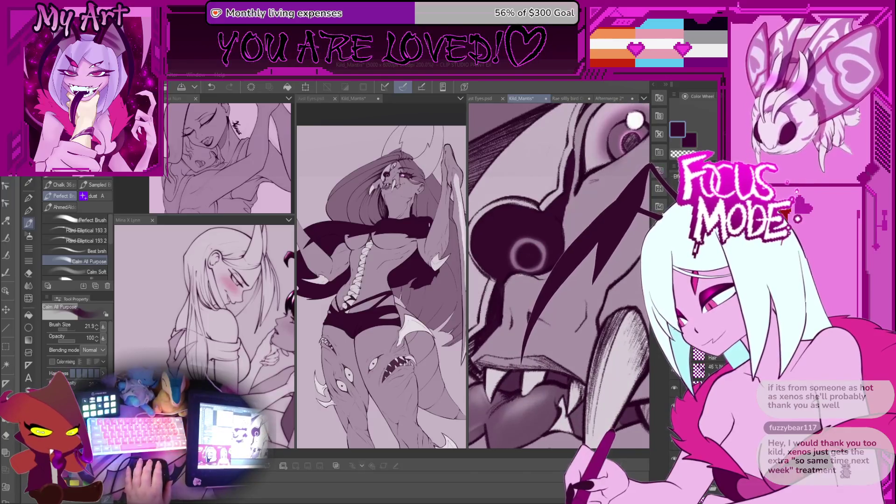
key("ctrl+t")
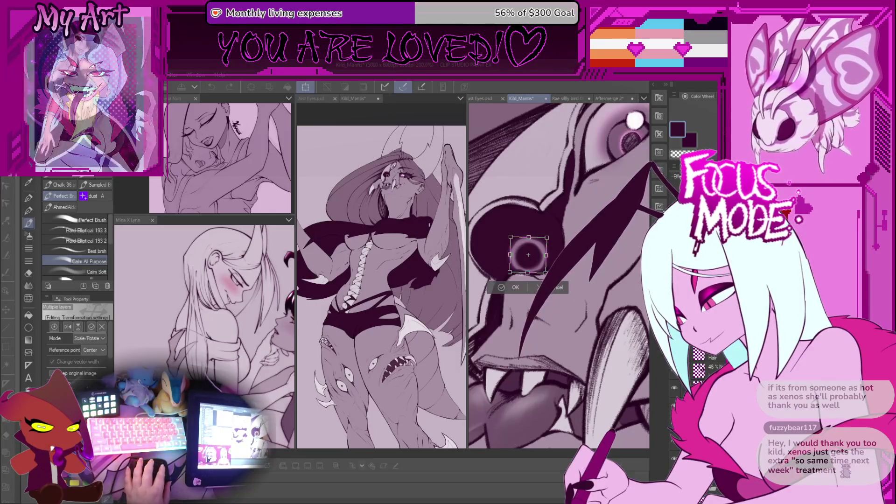
key("Return")
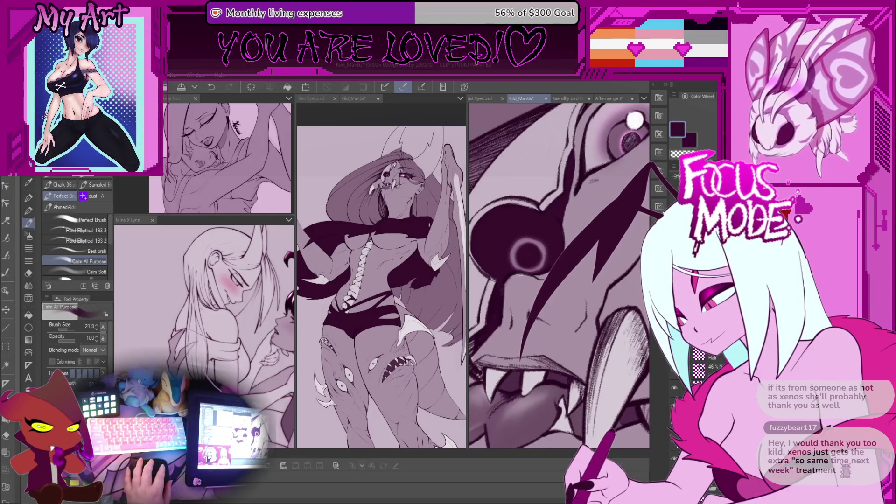
- Dim the glowing ring and redraw the dark curved stroke beside the eye
left_click(676, 447)
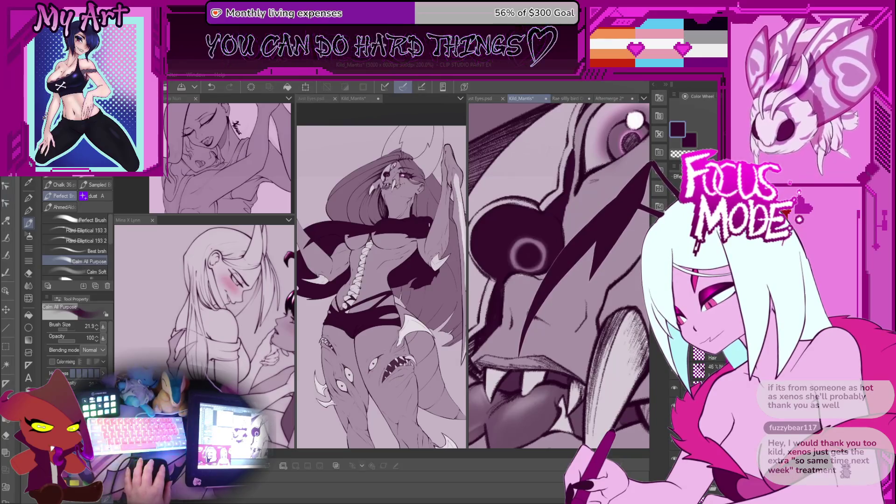
left_click_drag(604, 256, 583, 357)
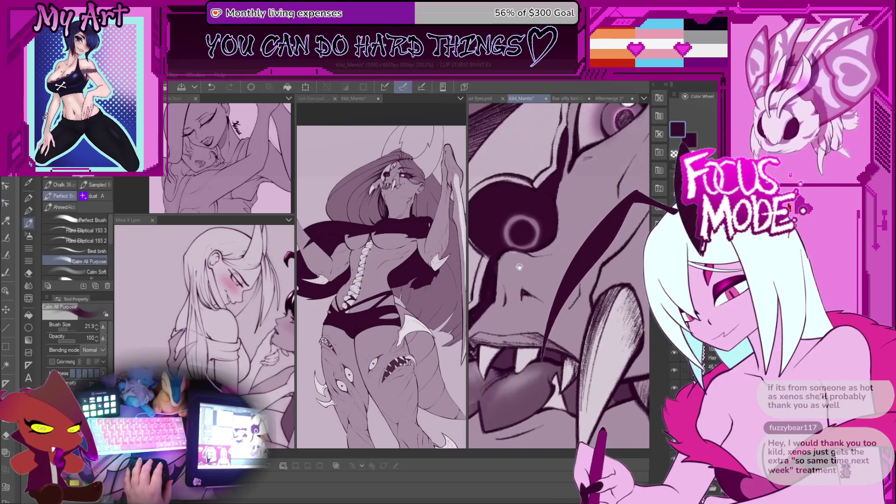
scroll(585, 358, "down", 1)
left_click_drag(601, 229, 560, 336)
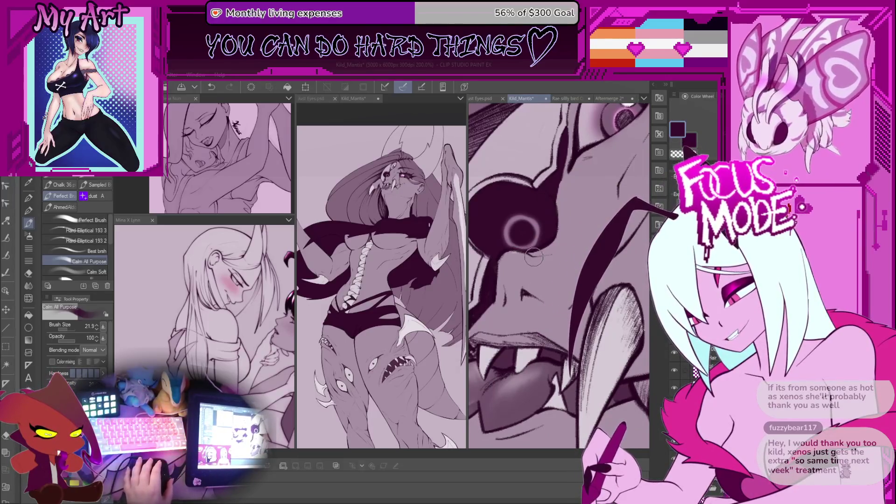
scroll(539, 219, "up", 2)
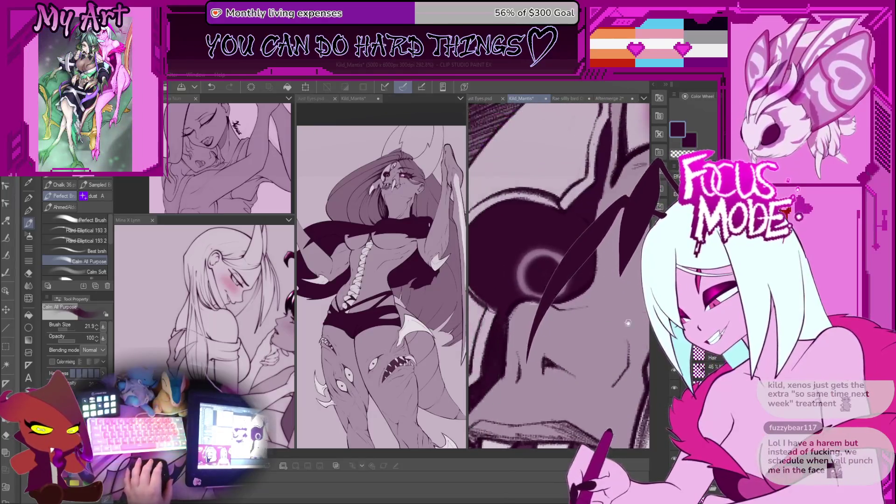
- Scale the eye ring up slightly with Ctrl+T and commit the transform
key("ctrl+t")
left_click_drag(510, 240, 518, 242)
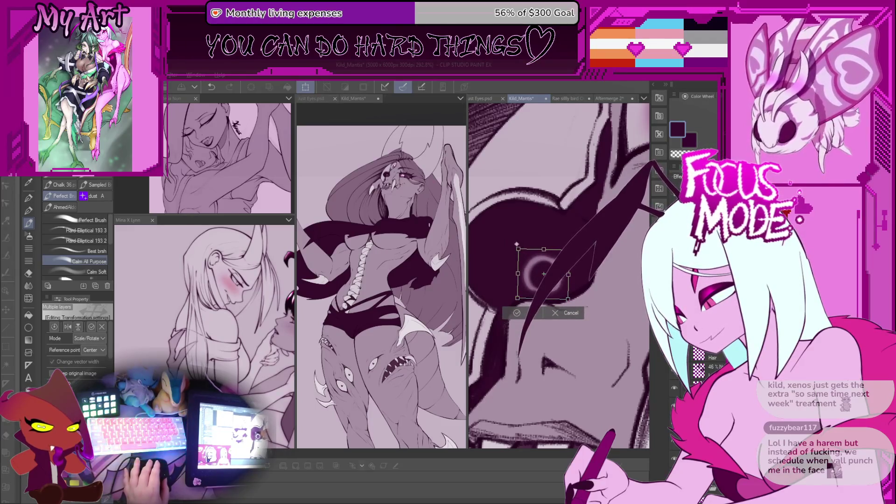
left_click_drag(518, 249, 556, 264)
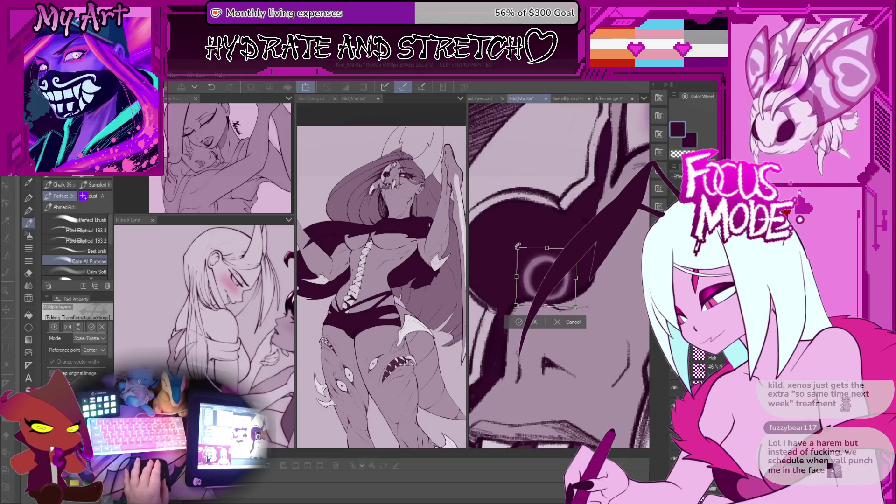
left_click_drag(517, 247, 514, 242)
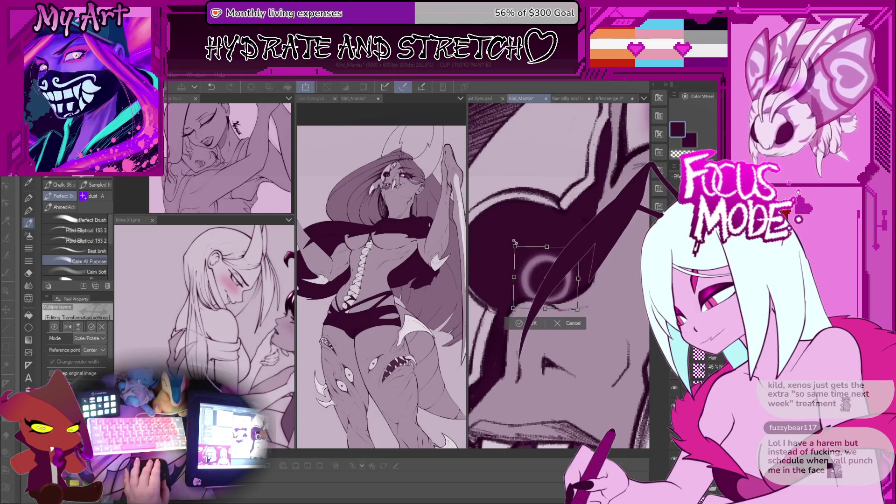
key("Return")
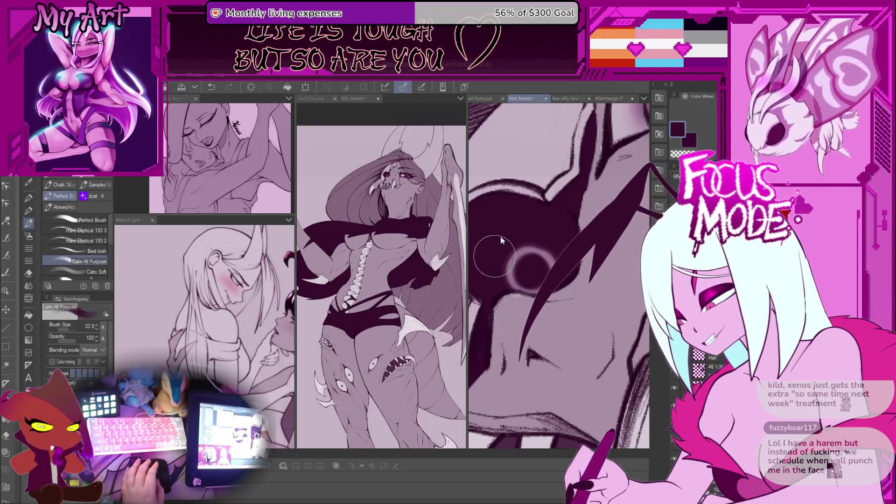
- With the Running color spray airbrush, darken the upper glow and paint a bright magenta ring around the eye
key("b")
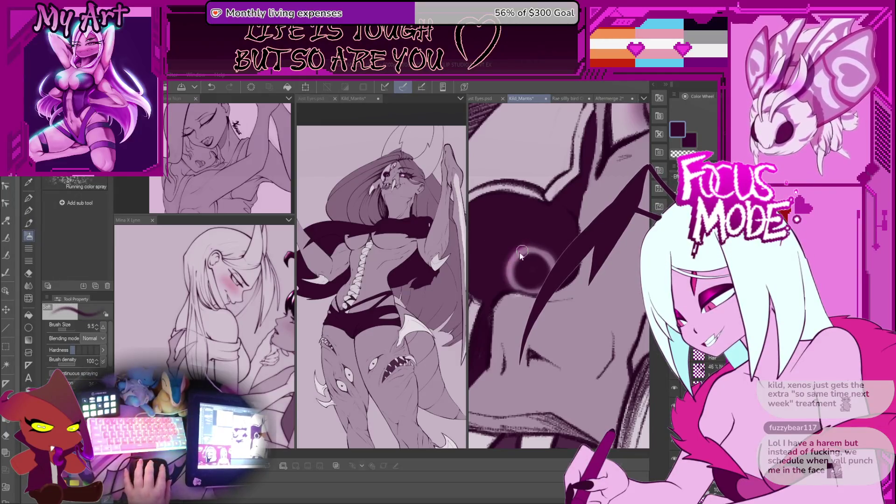
left_click_drag(509, 252, 525, 265)
scroll(525, 264, "up", 3)
scroll(518, 271, "up", 5)
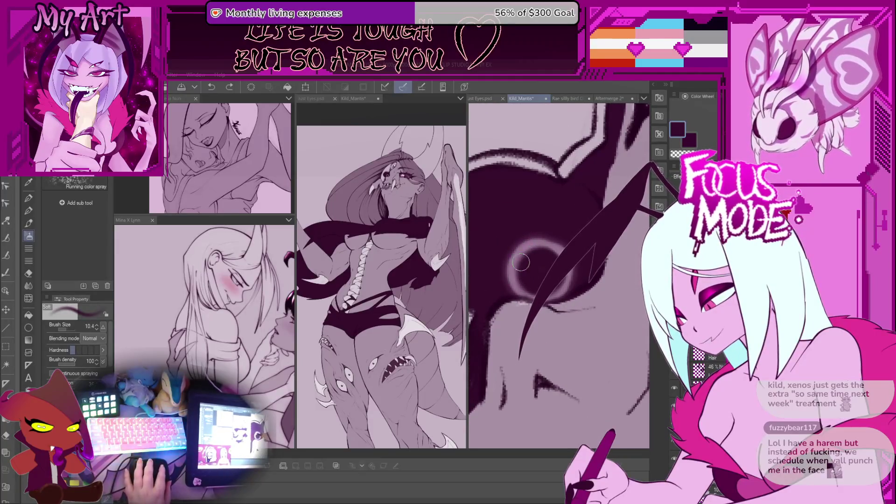
mouse_move(517, 274)
left_mouse_down()
mouse_move(537, 242)
mouse_move(579, 303)
left_mouse_up()
left_click(560, 280, "alt")
mouse_move(513, 270)
left_mouse_down()
mouse_move(534, 238)
mouse_move(515, 276)
mouse_move(555, 243)
left_mouse_up()
left_click_drag(511, 280, 565, 244)
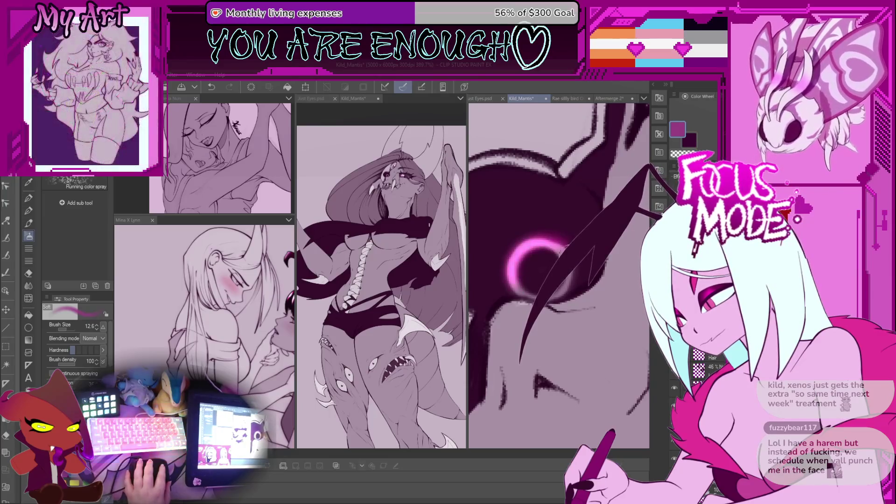
scroll(515, 265, "down", 2)
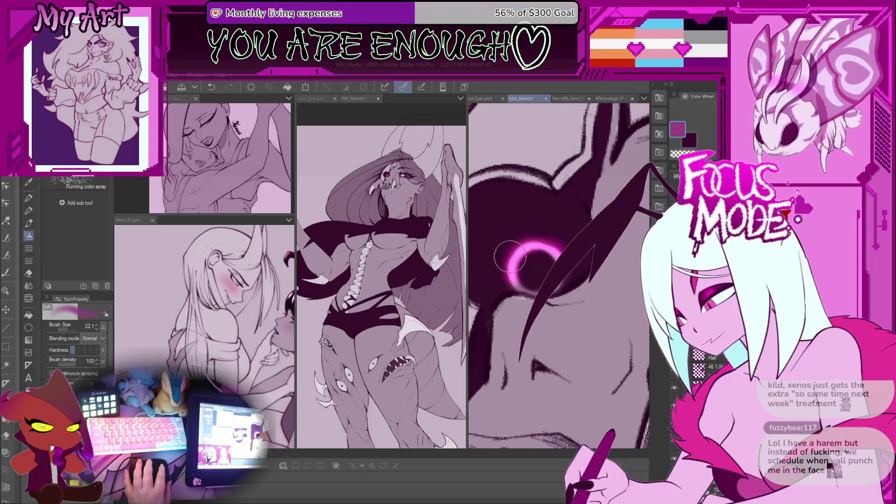
scroll(527, 254, "up", 2)
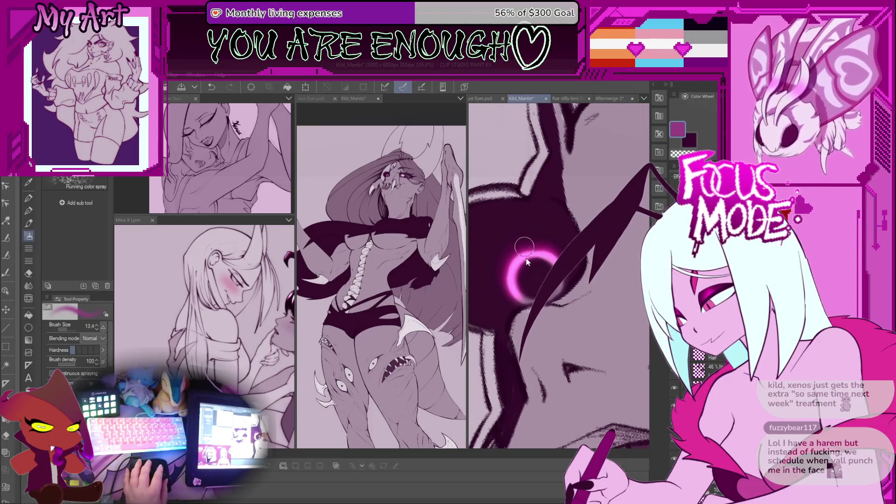
- Shrink the airbrush, reframe the glowing eye, and switch to a hard white pen
key("bracketleft")
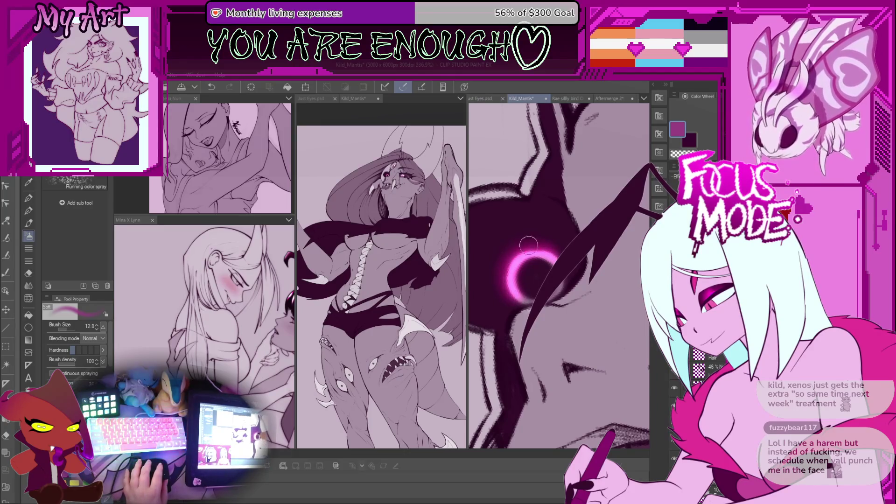
scroll(520, 278, "up", 1)
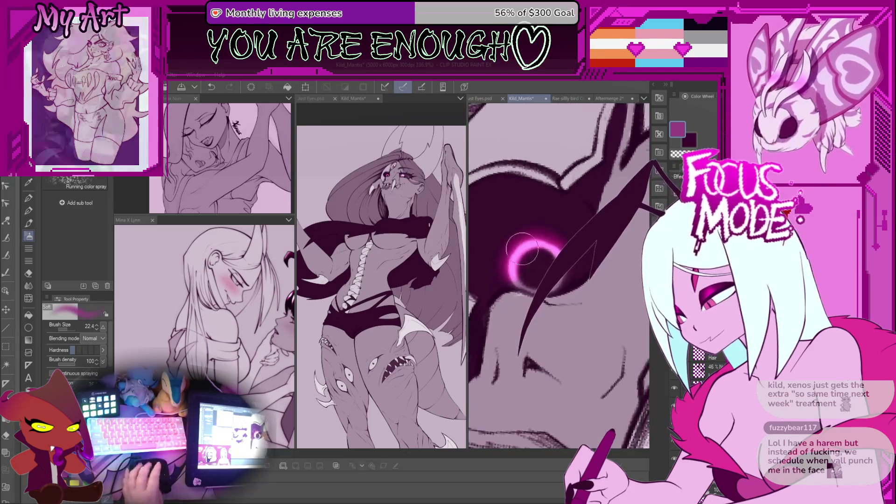
scroll(516, 233, "up", 1)
scroll(517, 234, "down", 2)
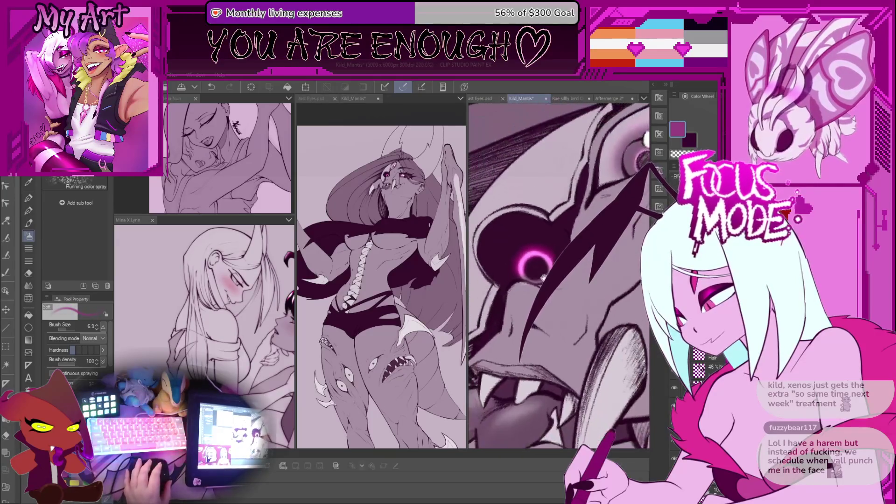
scroll(537, 280, "up", 1)
left_click_drag(574, 334, 576, 360)
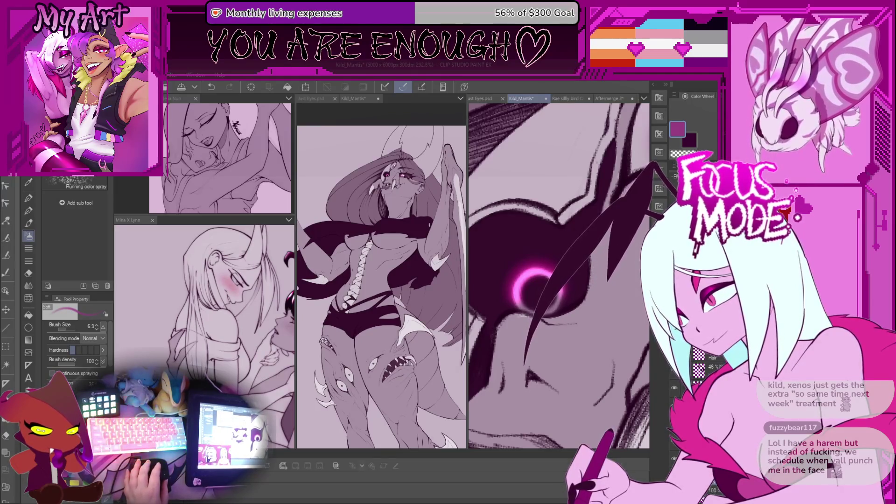
key("p")
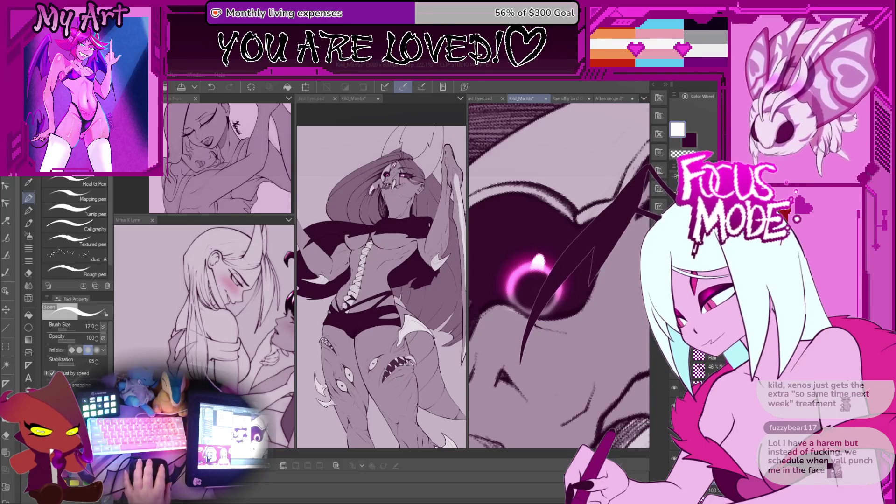
- Paint a larger white oval highlight in the eye, adjust it with Ctrl+T, and preview without panels
left_click_drag(538, 257, 534, 280)
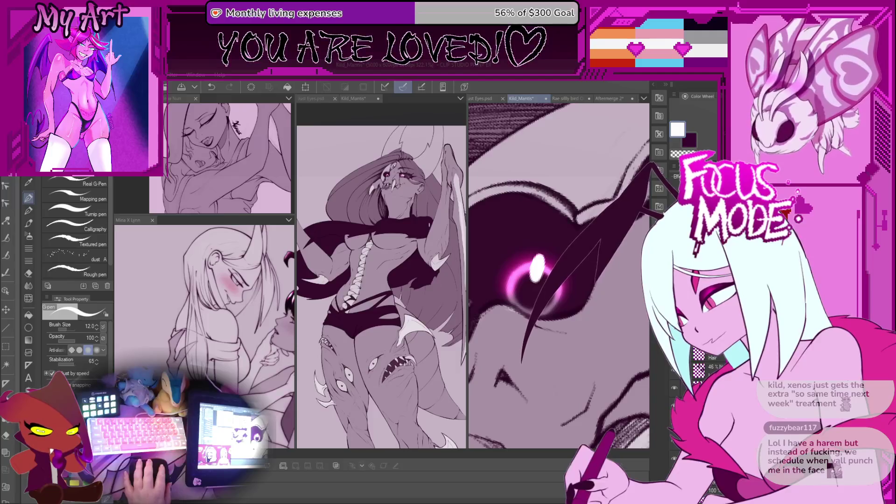
key("ctrl+z")
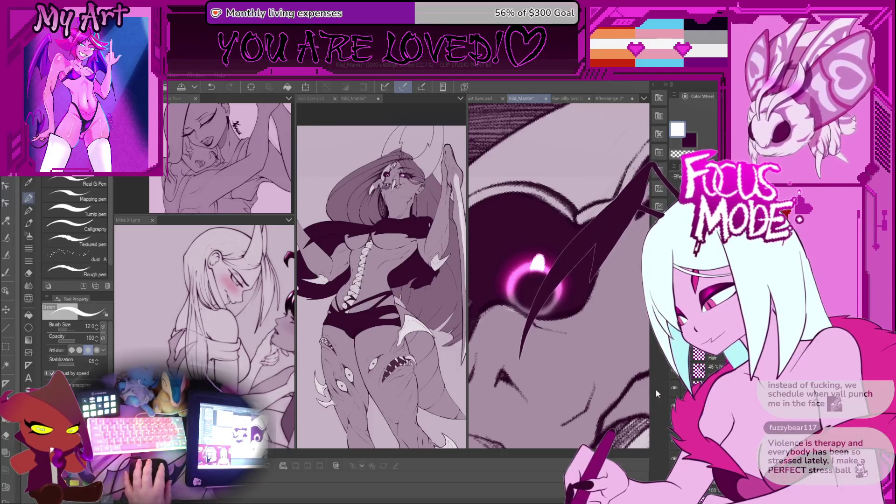
left_click_drag(538, 257, 534, 280)
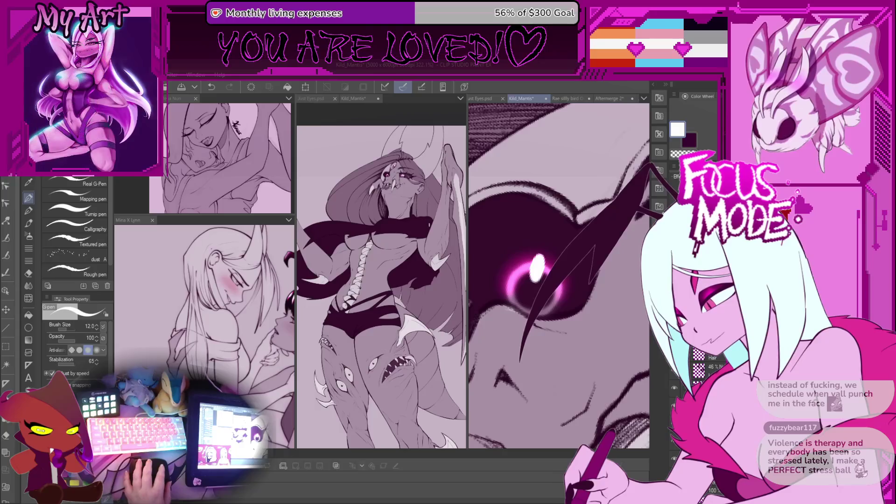
key("ctrl+t")
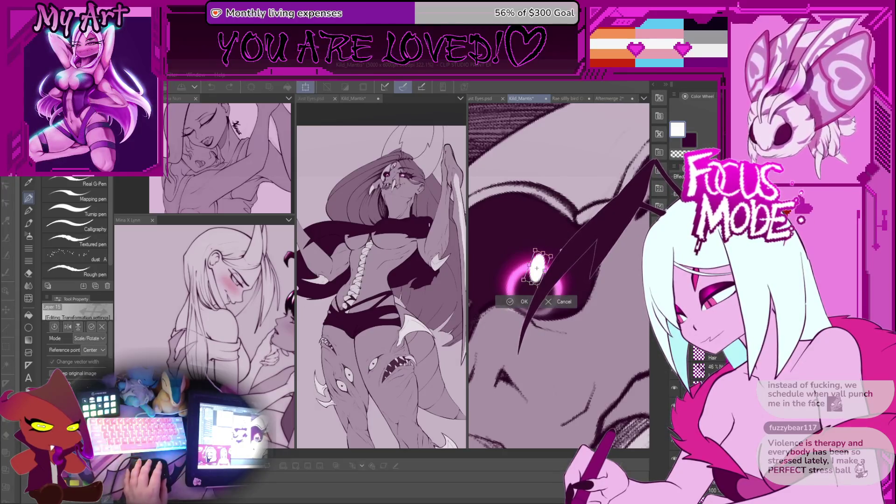
left_click(530, 302)
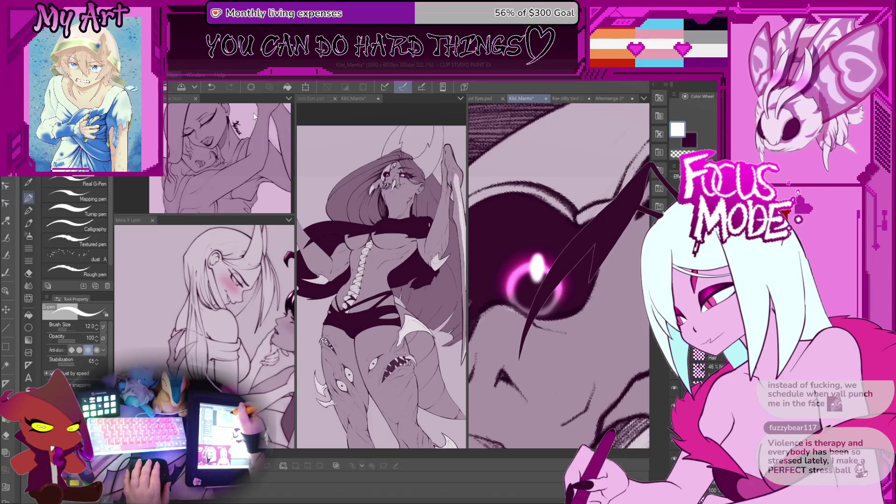
key("Tab")
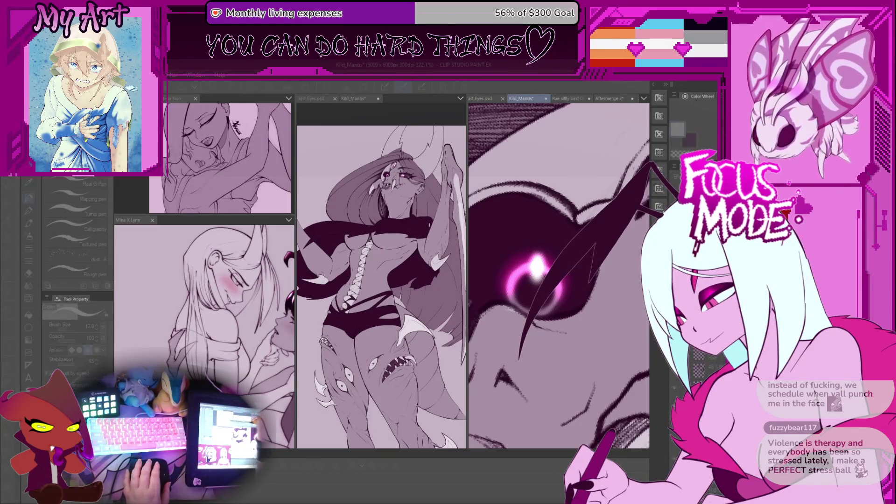
key("Tab")
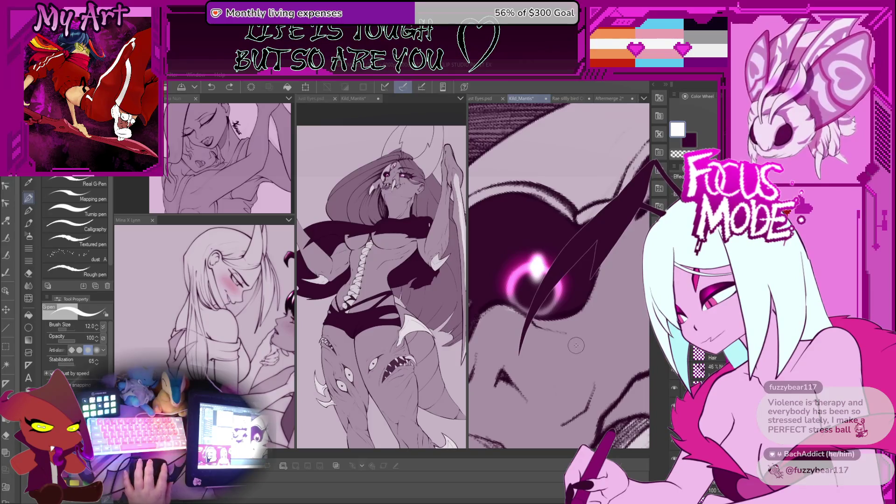
- Level the canvas and shift the white eye highlight slightly left with Ctrl+T
scroll(575, 345, "down", 5)
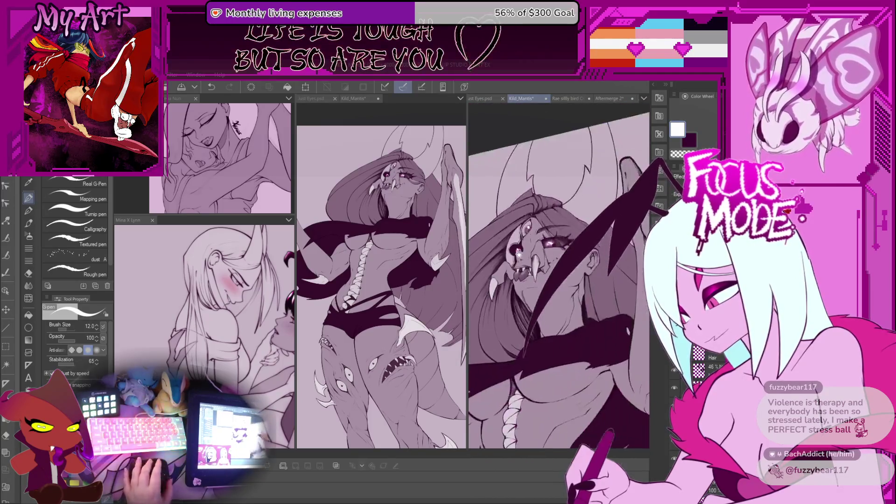
left_click_drag(521, 253, 581, 321)
scroll(615, 368, "up", 4)
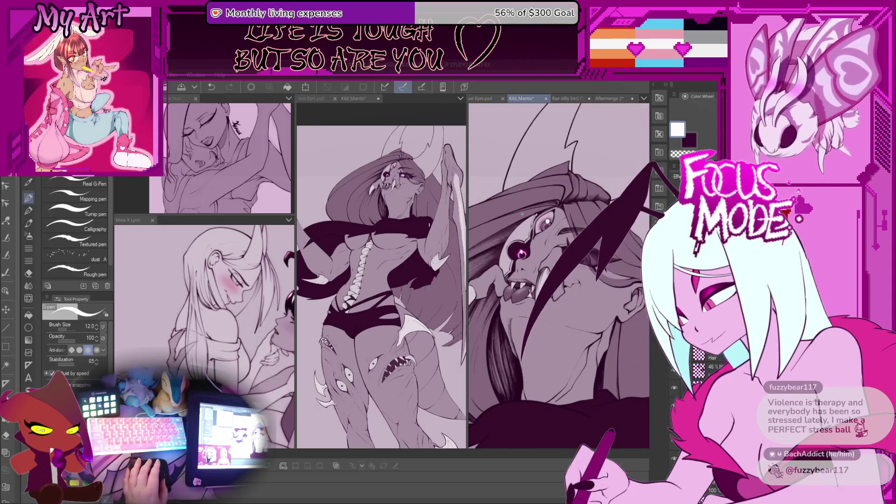
scroll(522, 213, "up", 3)
key("ctrl+t")
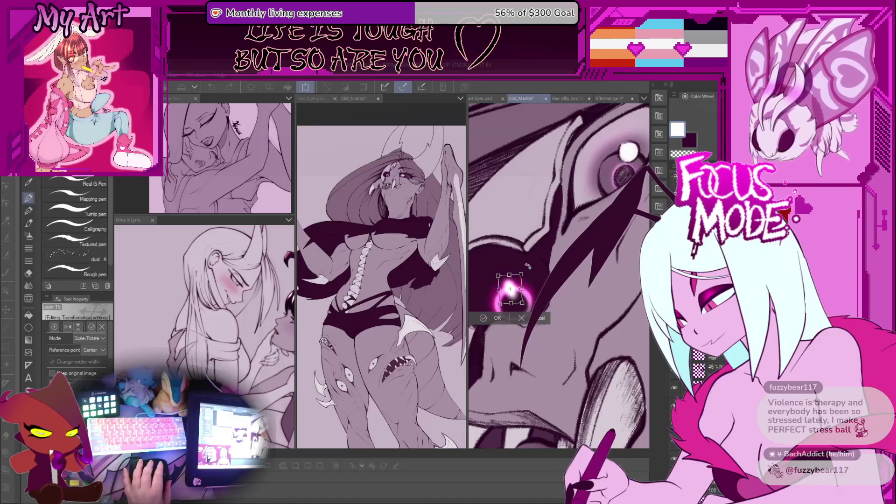
scroll(520, 297, "up", 3)
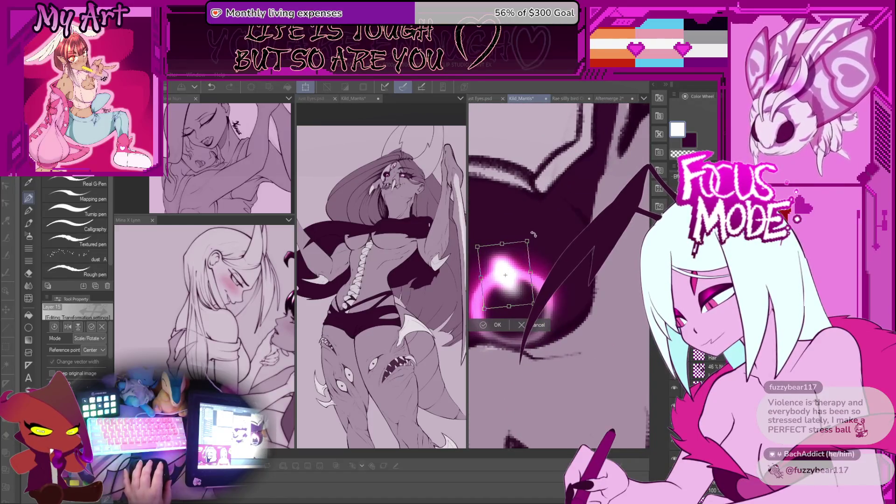
left_click_drag(527, 266, 514, 289)
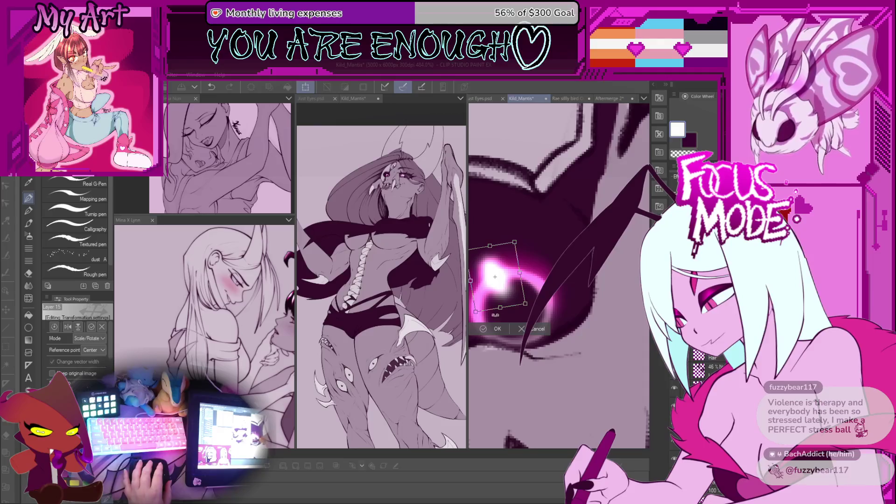
left_click(487, 329)
scroll(546, 264, "down", 5)
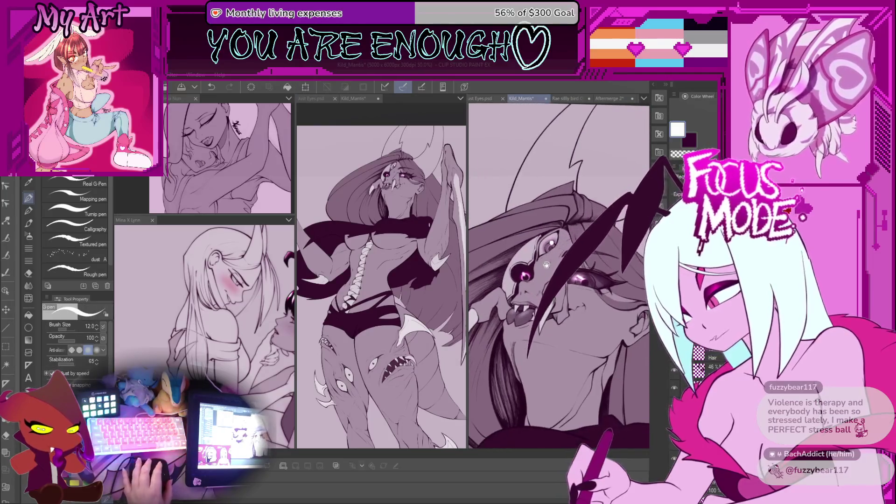
scroll(558, 276, "down", 2)
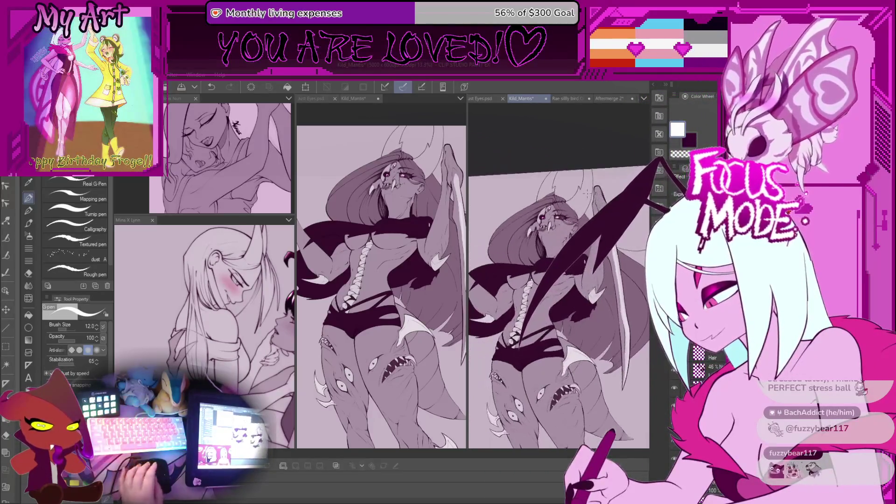
- Pan around the face, raise the brush size to 24.2, then undo the last step
scroll(558, 275, "up", 8)
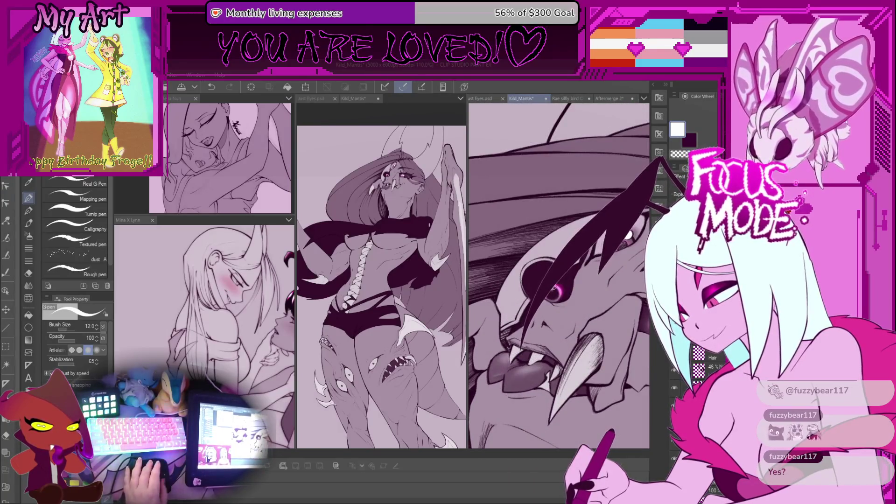
scroll(559, 275, "up", 3)
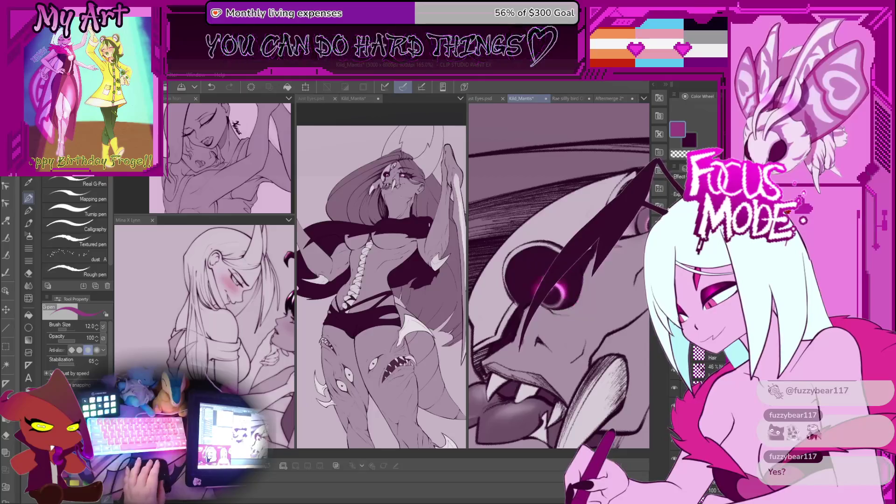
left_click_drag(560, 281, 541, 299)
scroll(600, 167, "down", 4)
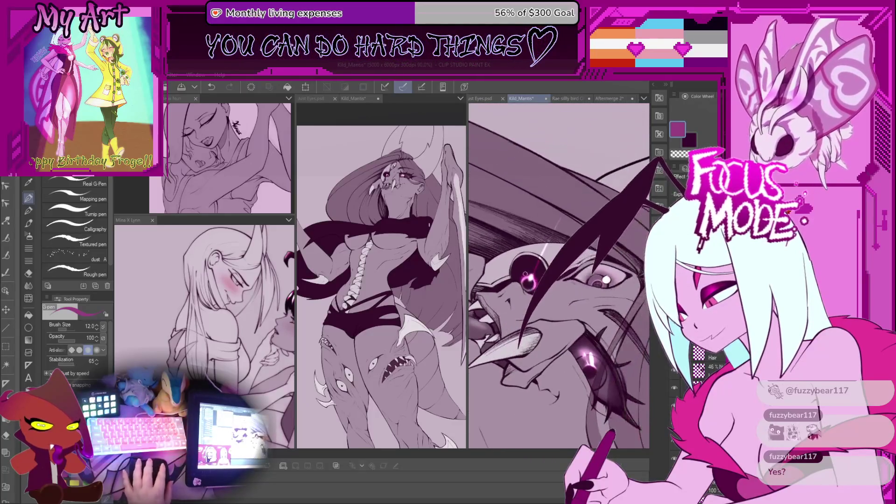
left_click_drag(525, 270, 558, 245)
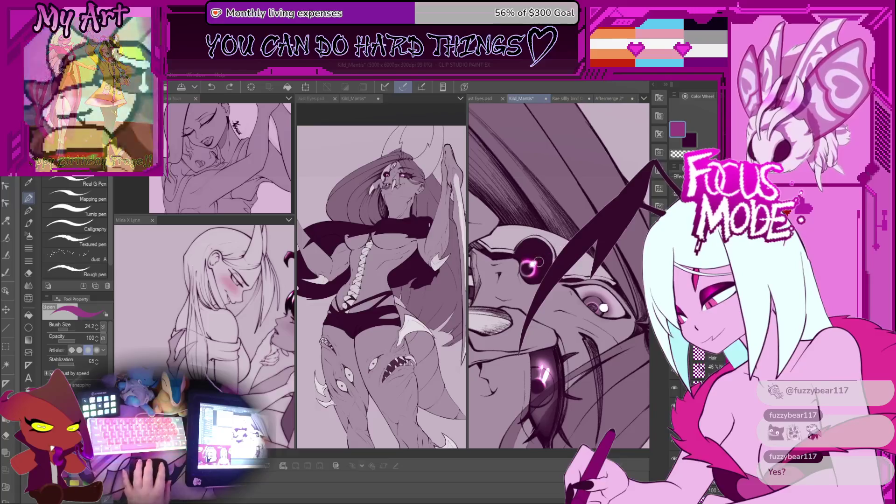
key("ctrl+z")
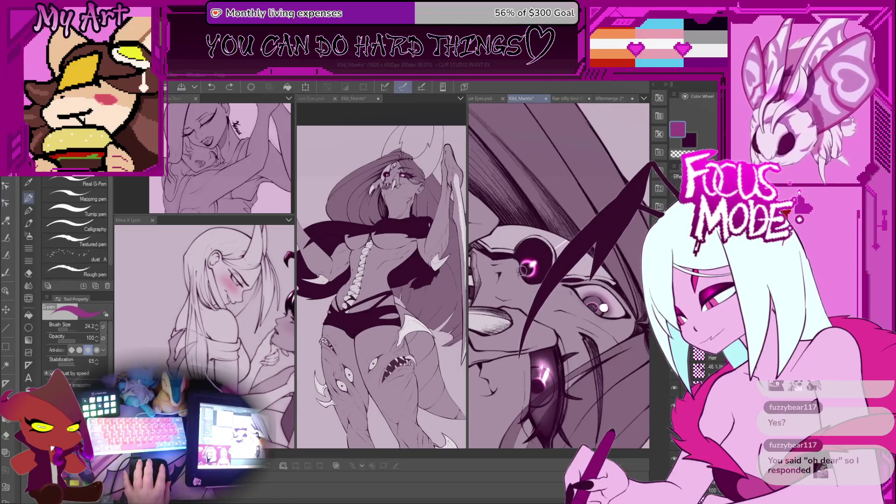
- Zoom and pan across the face and chest to review the whole figure
scroll(465, 317, "down", 4)
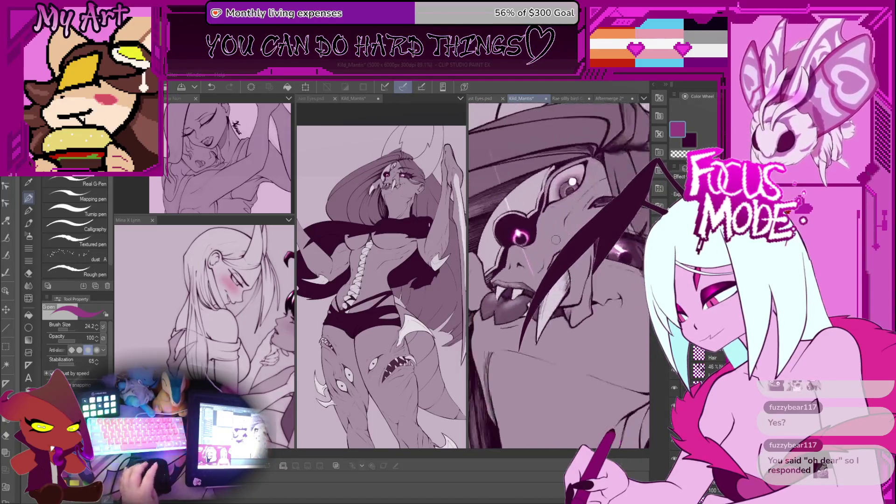
scroll(547, 257, "down", 2)
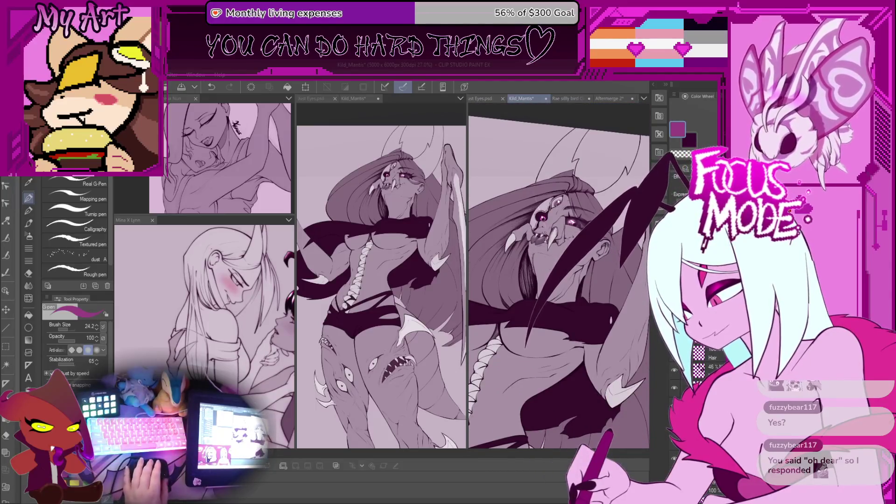
scroll(559, 275, "up", 2)
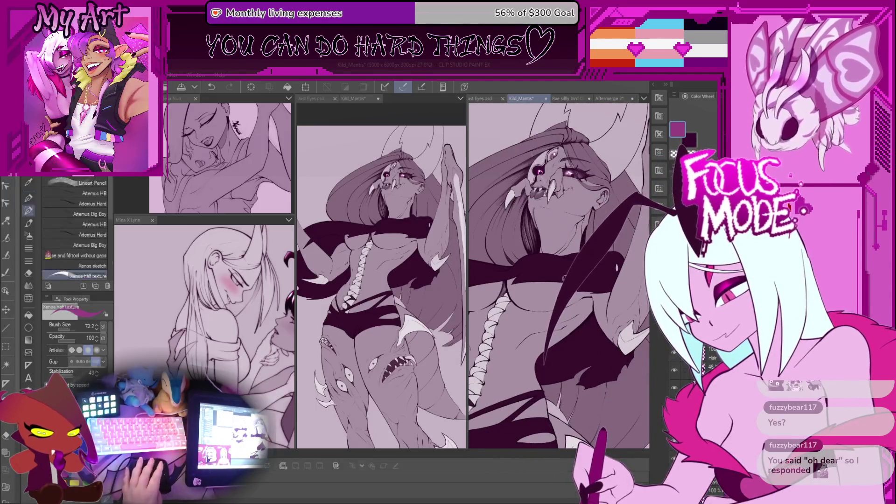
scroll(563, 277, "up", 3)
left_click_drag(592, 337, 594, 325)
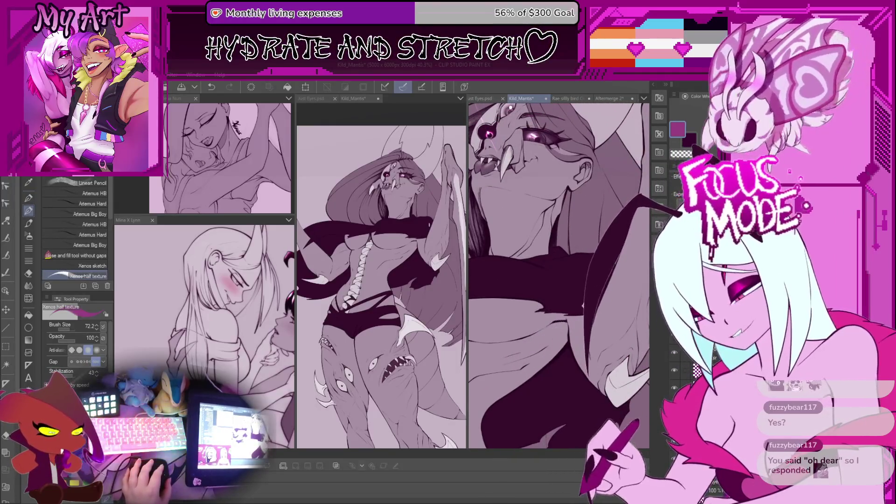
scroll(553, 219, "up", 3)
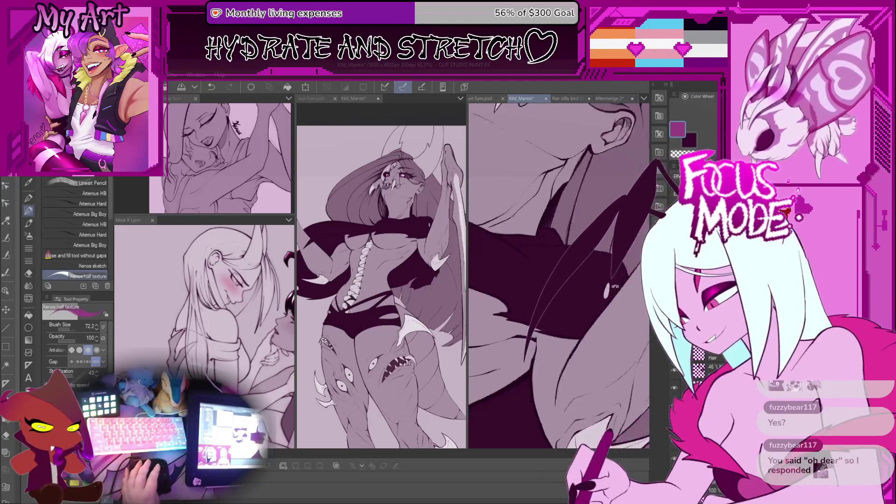
scroll(606, 293, "down", 5)
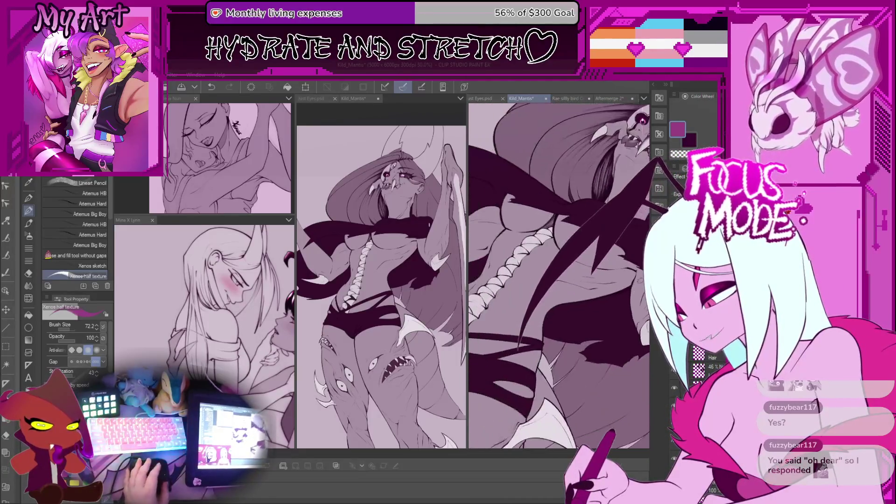